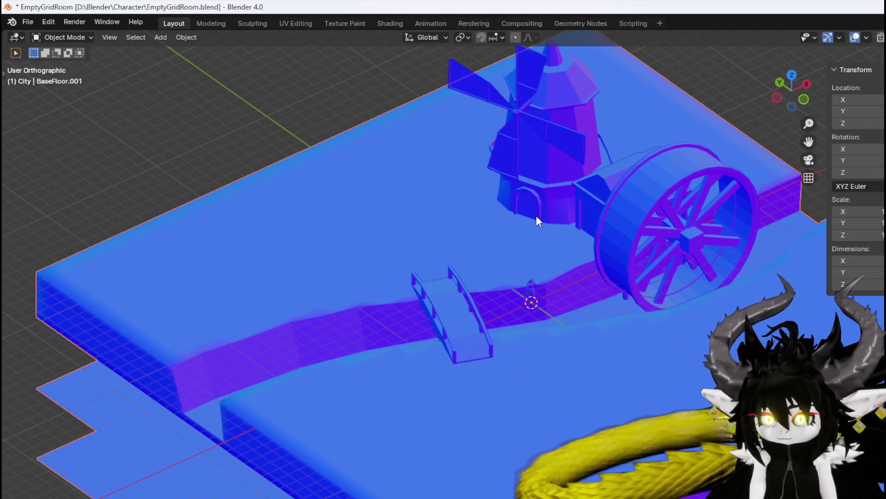
# Cancel an accidental floor move, orbit to the windmill and river, and select the windmill blades
pyautogui.press('g')
pyautogui.press('Escape')
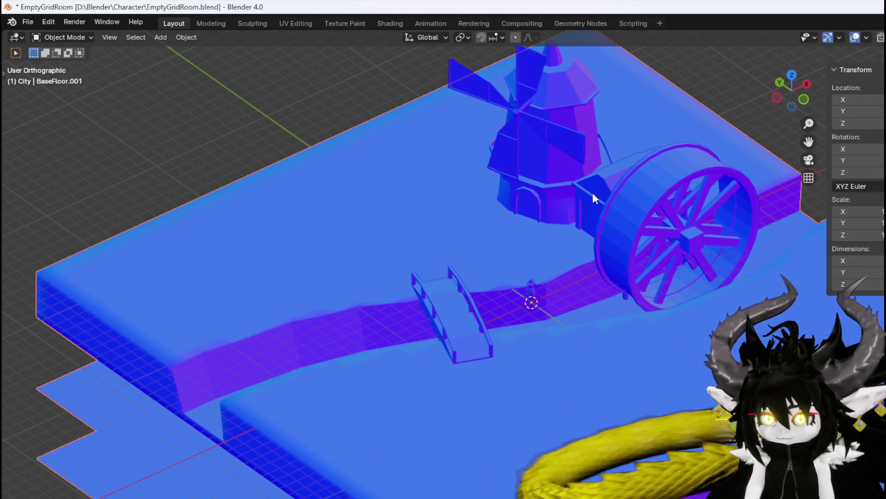
pyautogui.click(592, 193)
pyautogui.click(432, 231)
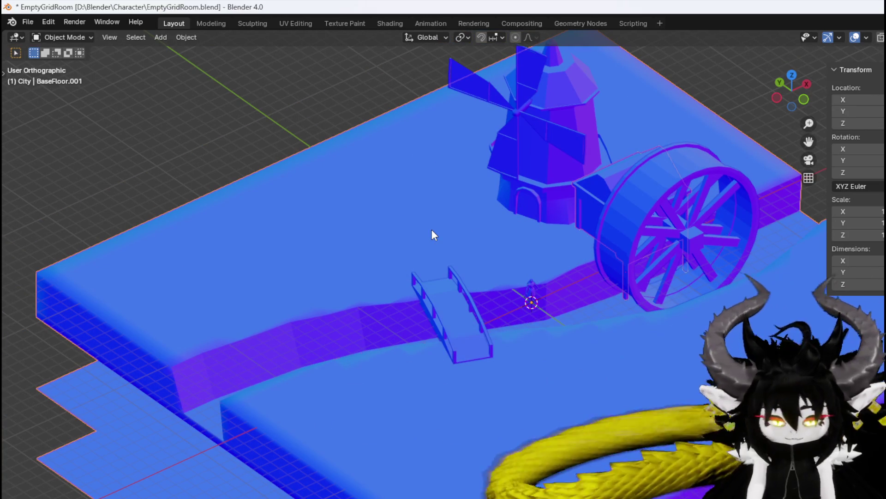
pyautogui.moveTo(431, 229); pyautogui.dragTo(359, 242)
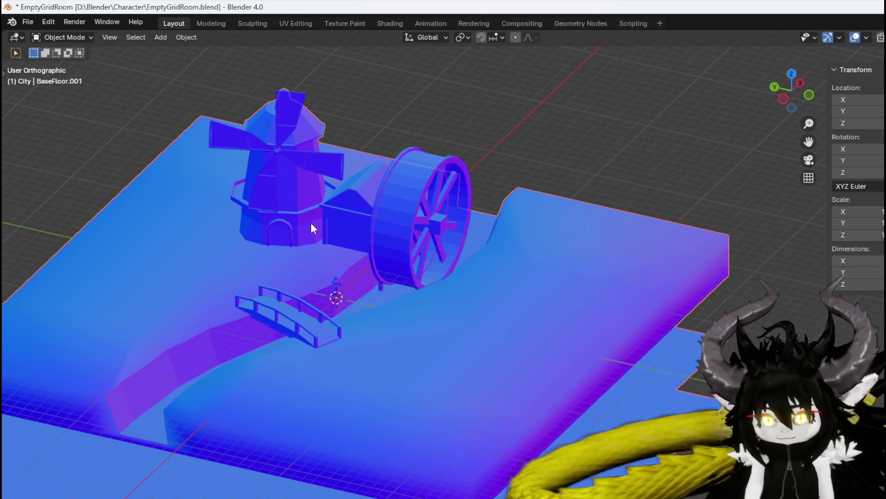
pyautogui.click(286, 150)
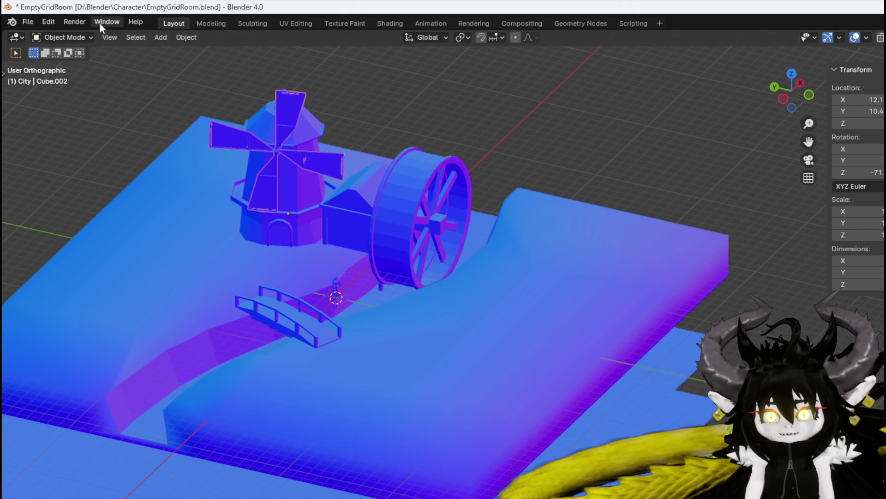
# Export the room scene as FBX, then select the windmill building and the water wheel
pyautogui.click(27, 22)
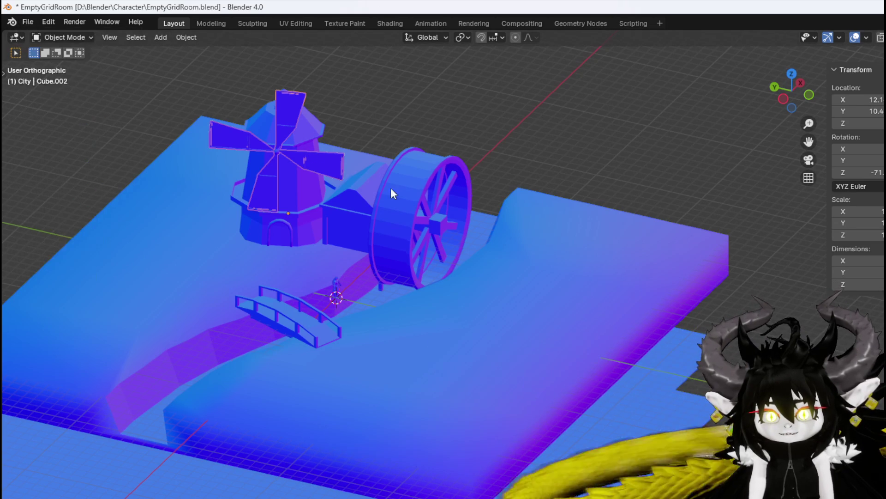
pyautogui.click(27, 22)
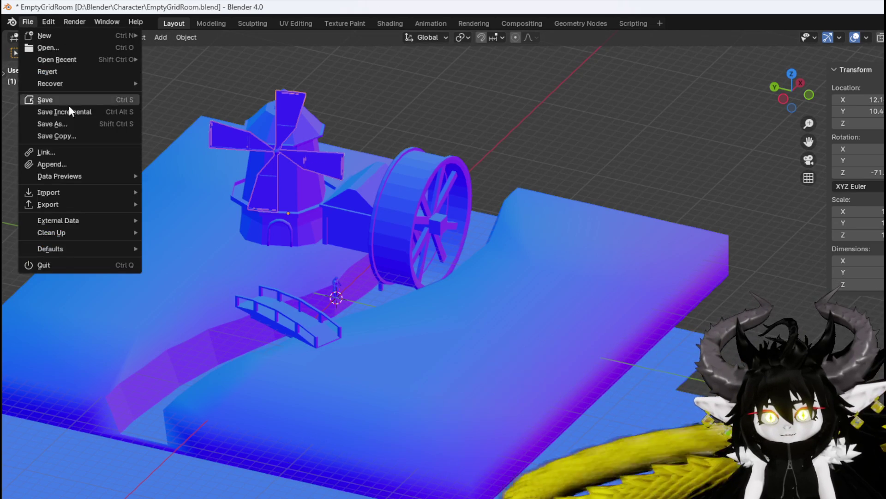
pyautogui.moveTo(58, 204)
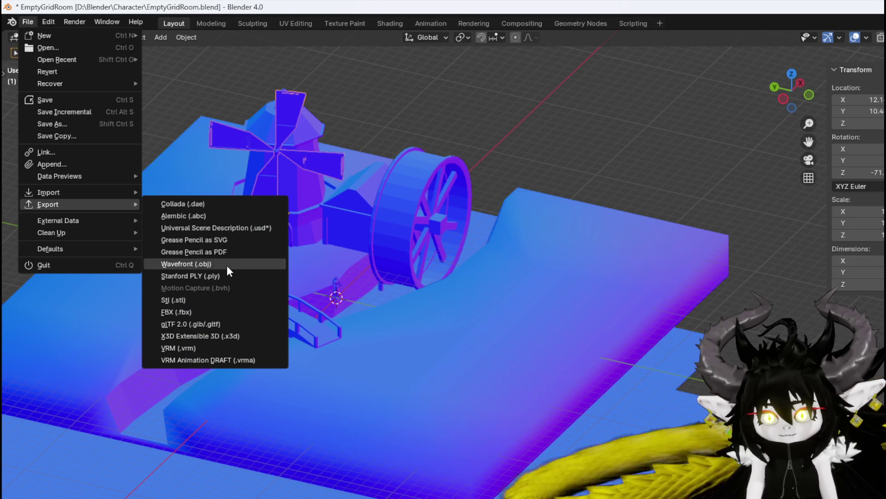
pyautogui.click(198, 310)
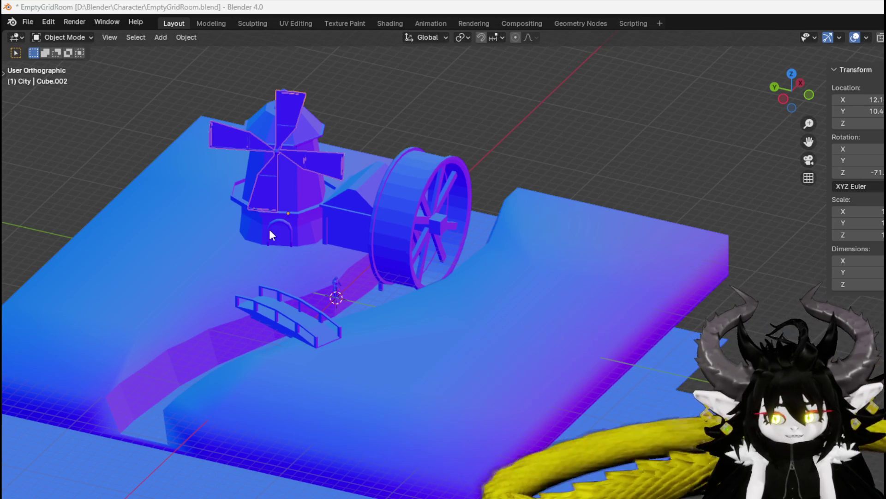
pyautogui.click(291, 213)
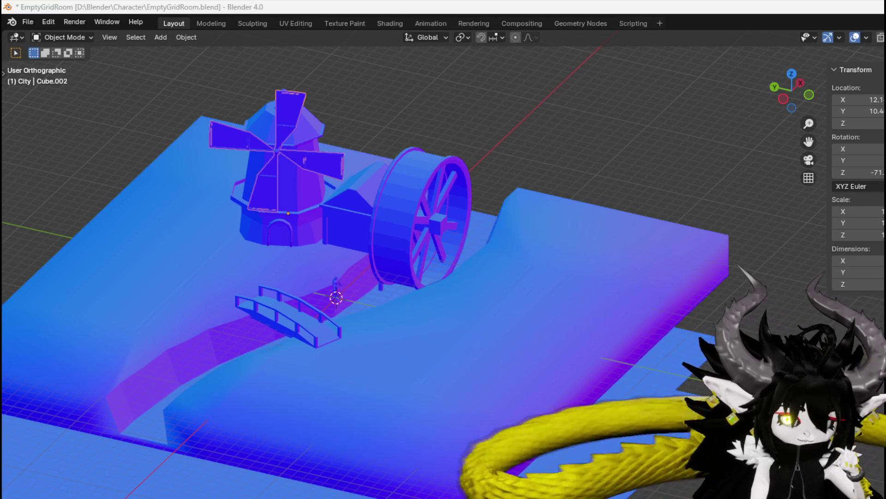
pyautogui.click(382, 221)
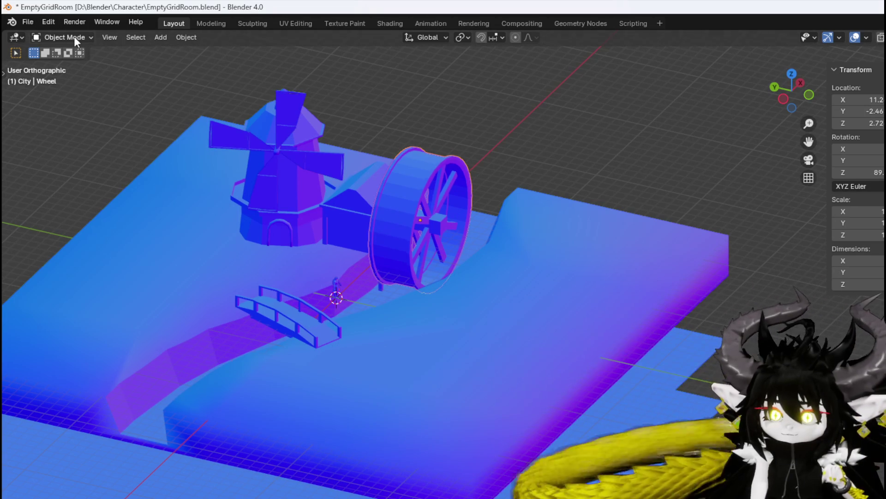
# Export only the selected water wheel as WindMill_Spinny.fbx, overwriting the earlier file
pyautogui.click(31, 23)
pyautogui.moveTo(65, 203)
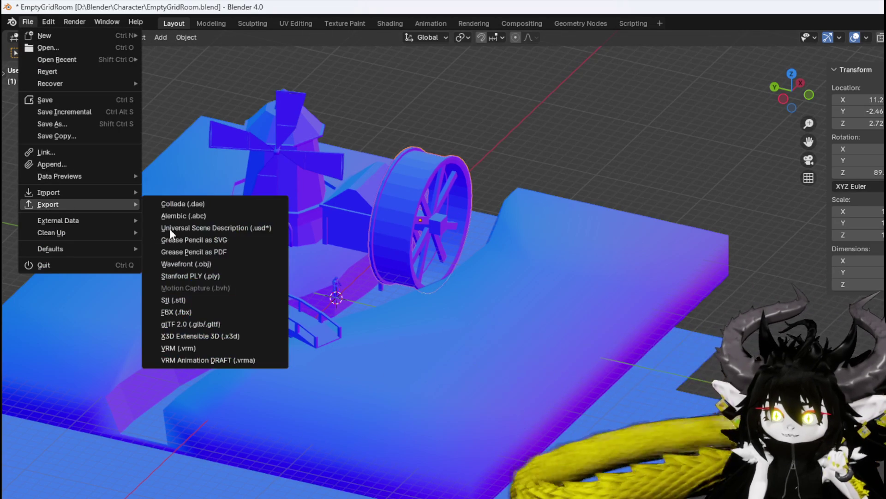
pyautogui.click(168, 314)
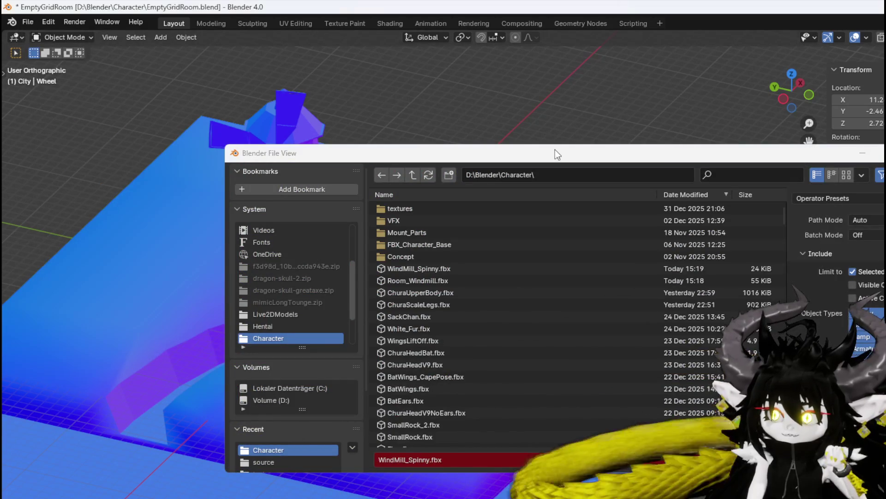
pyautogui.press('Return')
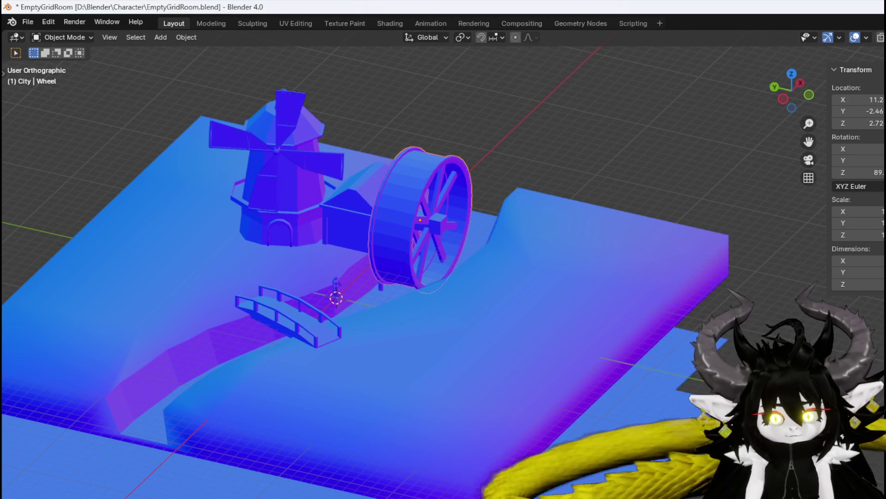
pyautogui.click(27, 22)
# Save the Blender scene, then open Unreal's DungeonCreationSystem StaticMesh folder and start importing Room_Windmill.fbx
pyautogui.click(51, 101)
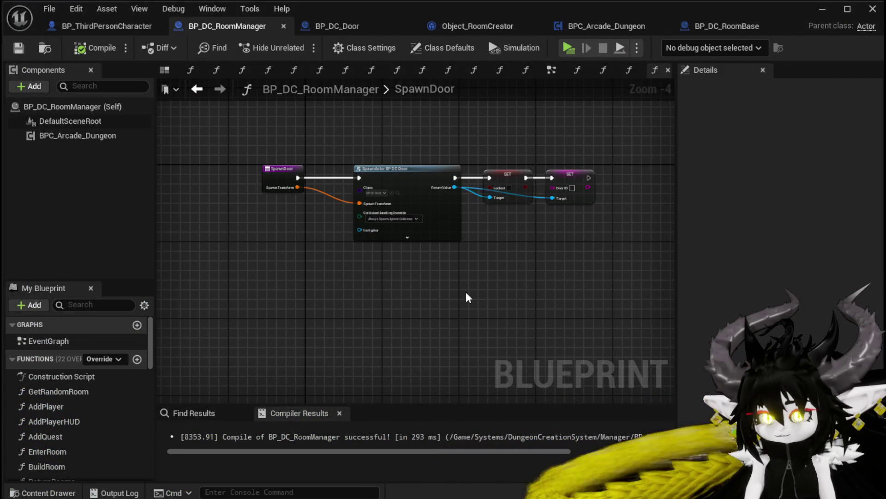
pyautogui.click(822, 9)
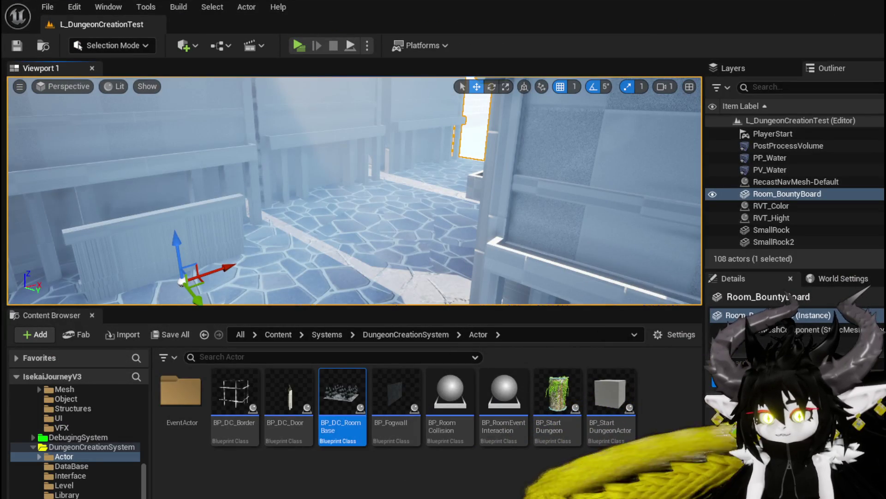
pyautogui.scroll(-2, 106, 485)
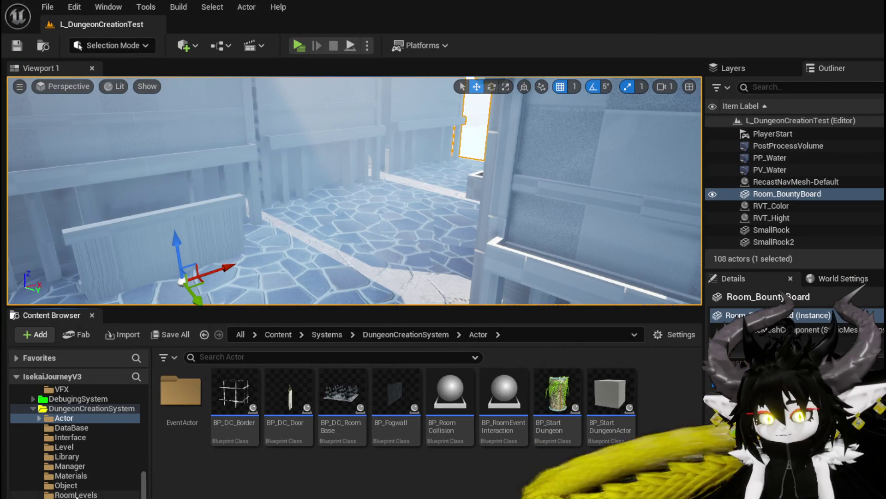
pyautogui.click(204, 335)
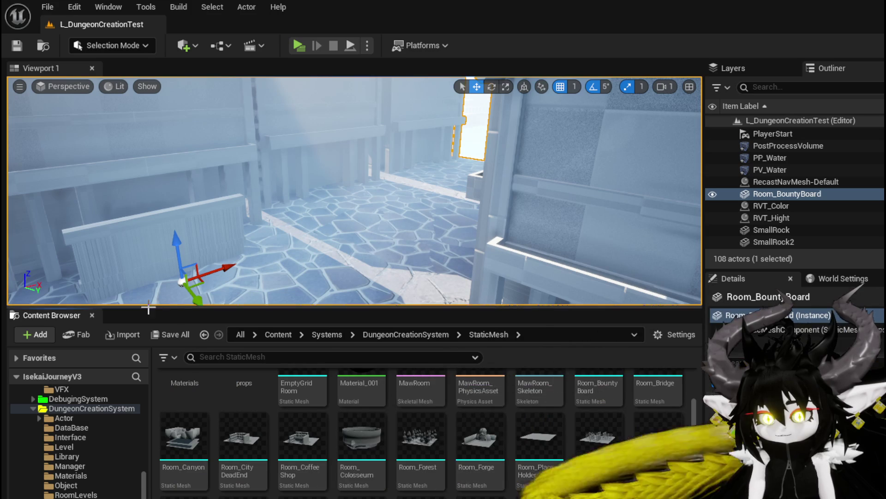
pyautogui.click(123, 334)
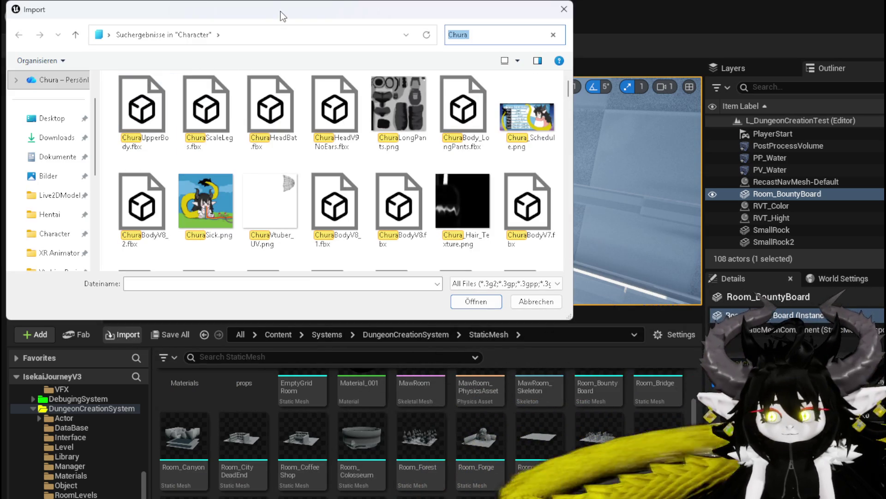
pyautogui.press('Escape')
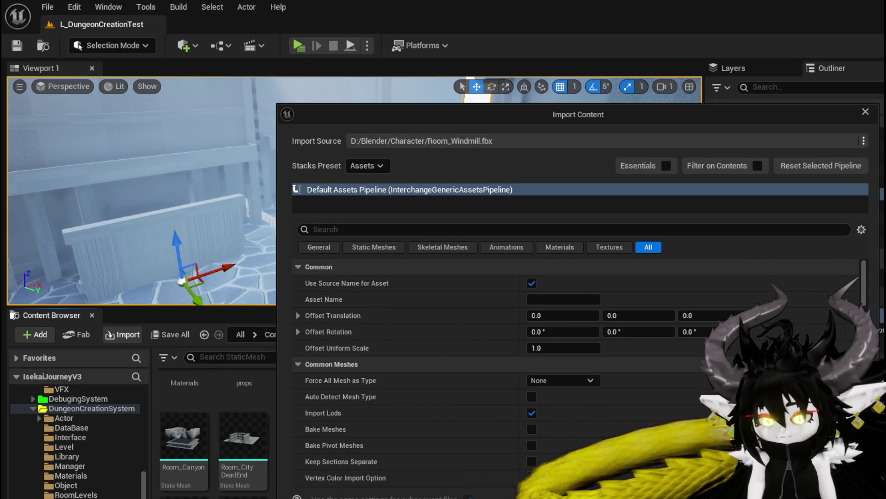
# Import Room_Windmill.fbx with default settings and save the new mesh and its 4 materials
pyautogui.press('Return')
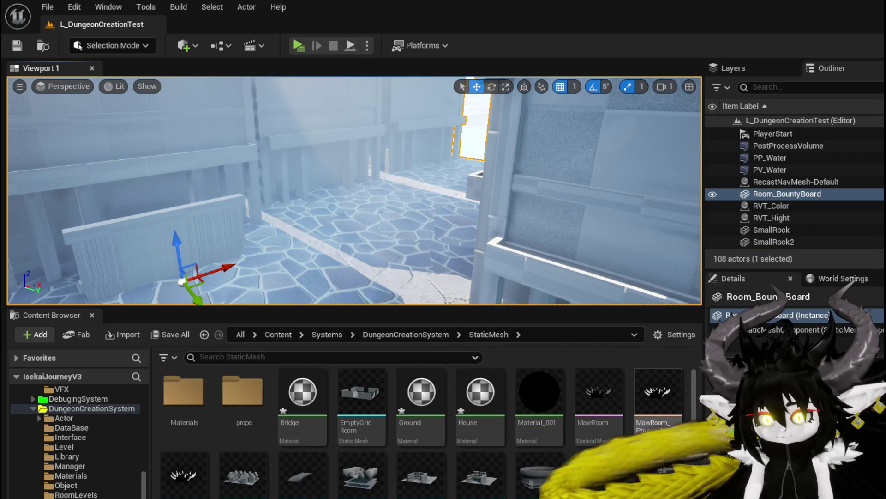
pyautogui.hotkey('ctrl', 'shift', 's')
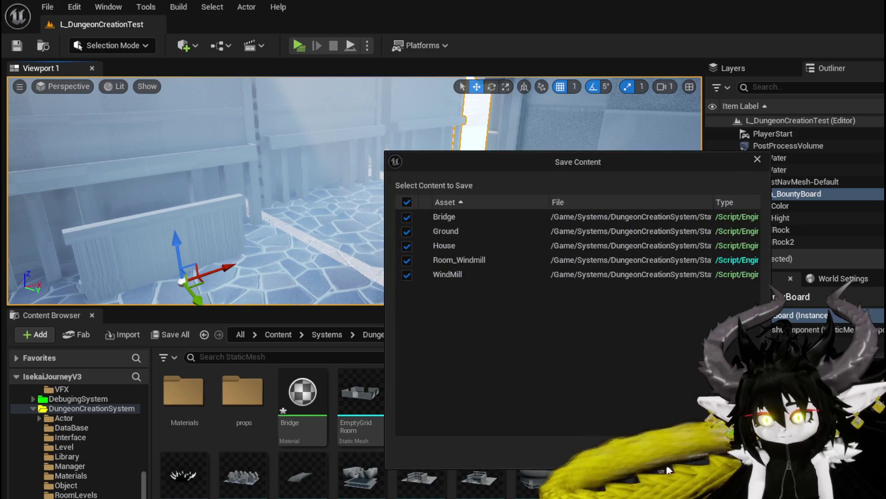
pyautogui.press('Return')
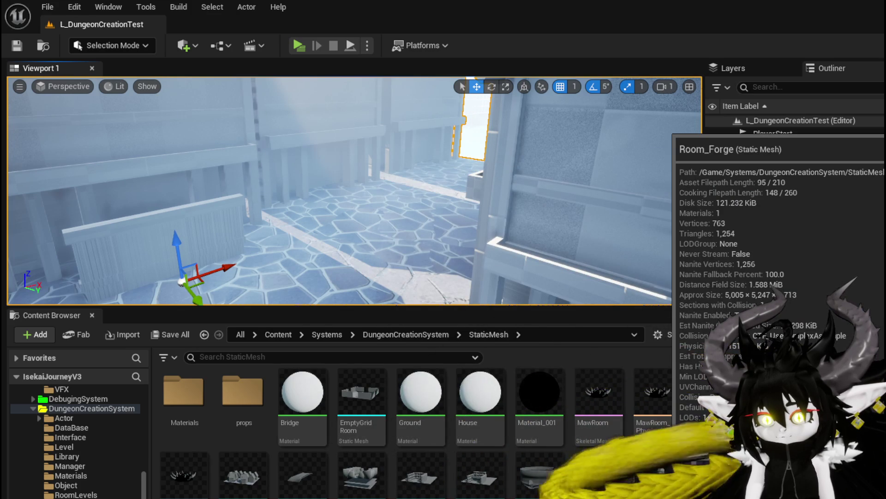
pyautogui.scroll(-3, 664, 454)
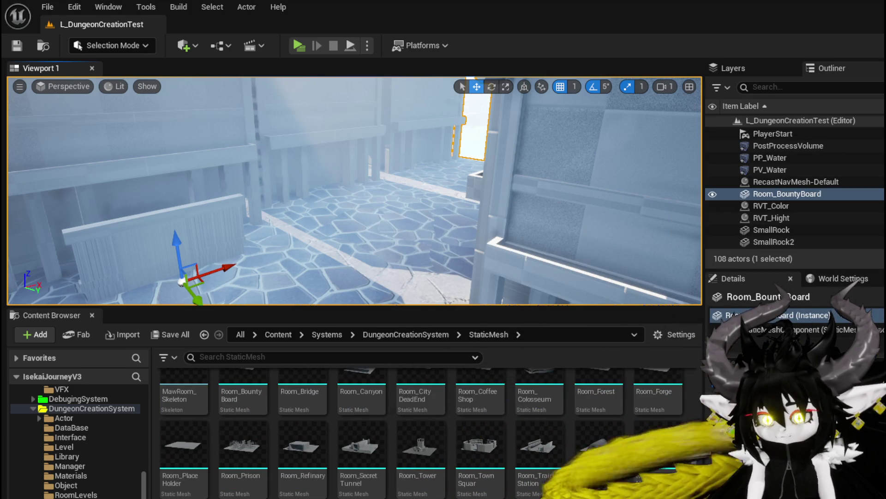
# Frame Room_BountyBoard in the viewport and delete it from the level
pyautogui.press('f')
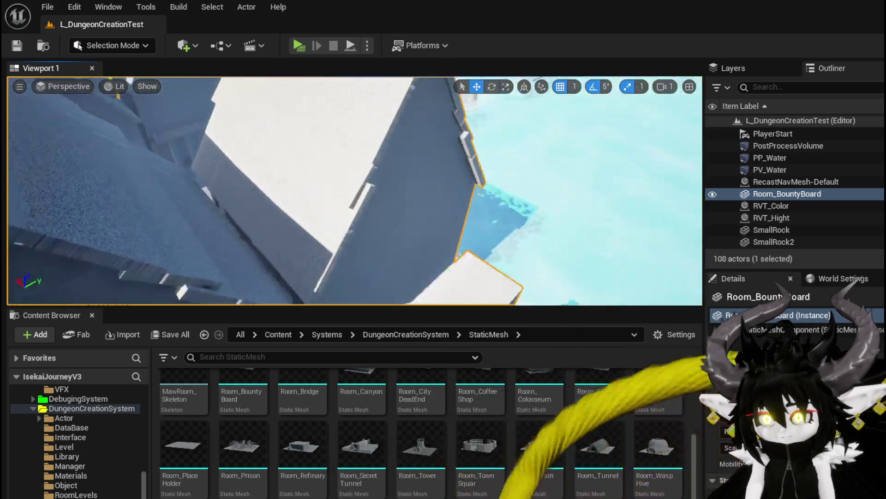
pyautogui.moveTo(355, 190)
pyautogui.mouseDown()
pyautogui.moveTo(323, 194)
pyautogui.moveTo(351, 192)
pyautogui.mouseUp()
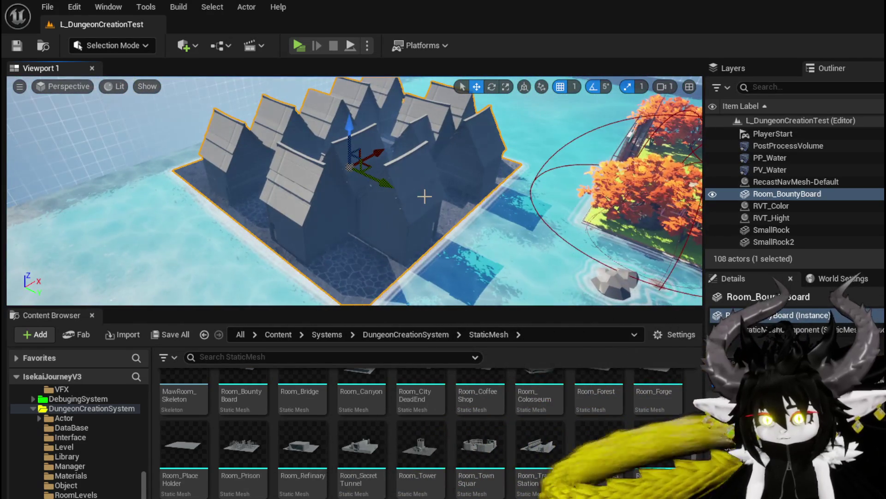
pyautogui.press('Delete')
# Place Room_Windmill into the level and frame the view on its platform
pyautogui.moveTo(340, 254); pyautogui.dragTo(321, 190)
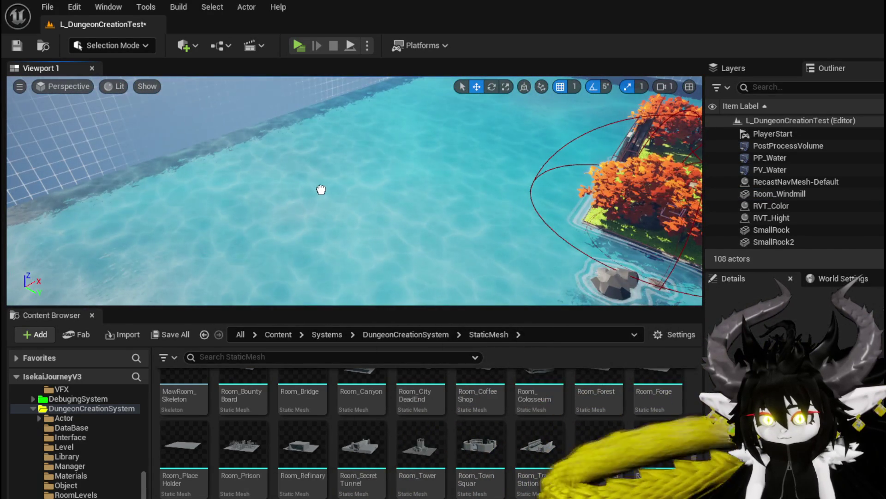
pyautogui.press('f')
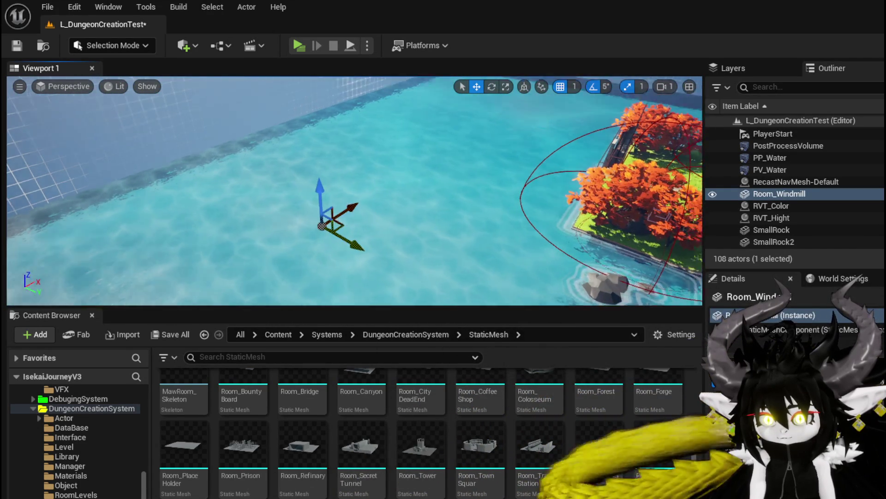
pyautogui.moveTo(391, 210); pyautogui.dragTo(394, 134)
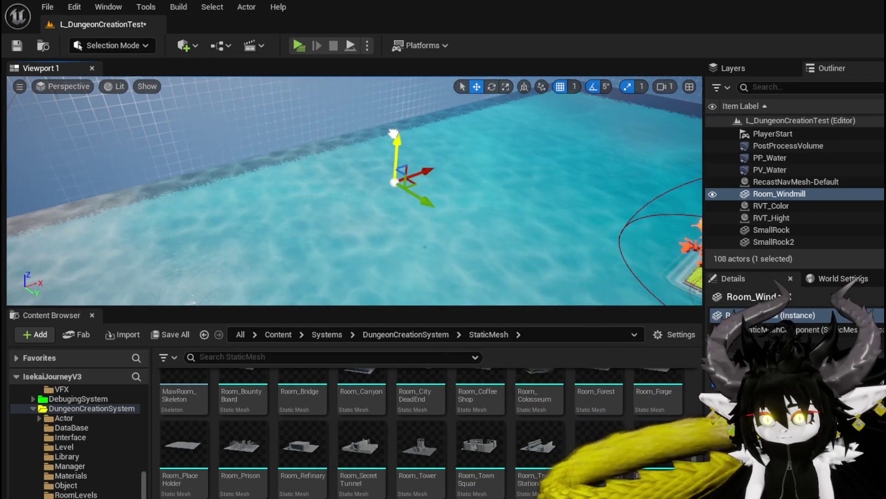
pyautogui.moveTo(389, 172); pyautogui.dragTo(389, 172)
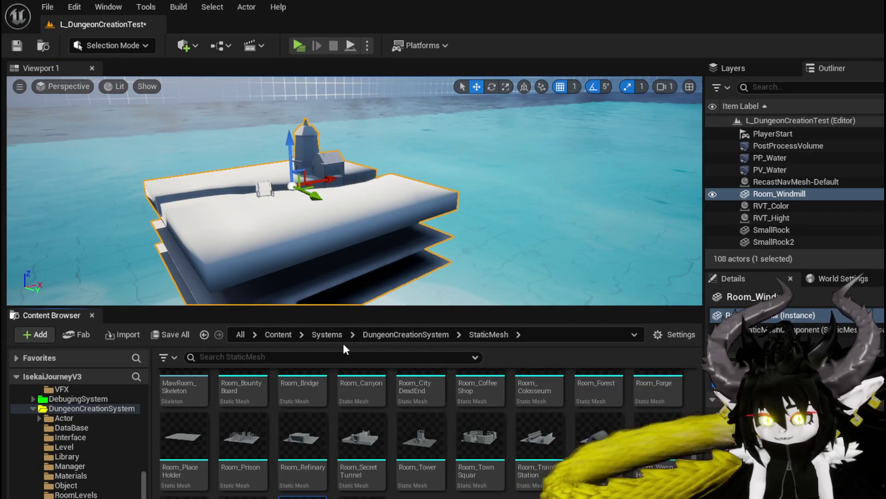
pyautogui.moveTo(389, 172); pyautogui.dragTo(388, 172)
pyautogui.moveTo(366, 236); pyautogui.dragTo(366, 236)
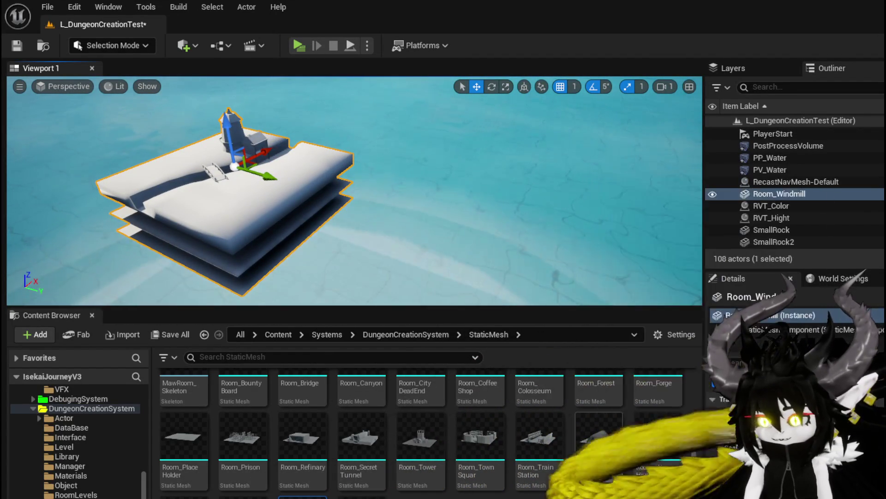
# Place and delete the town square room, delete the windmill room, and save the level
pyautogui.moveTo(481, 436)
pyautogui.mouseDown()
pyautogui.moveTo(600, 134)
pyautogui.moveTo(500, 143)
pyautogui.moveTo(478, 190)
pyautogui.mouseUp()
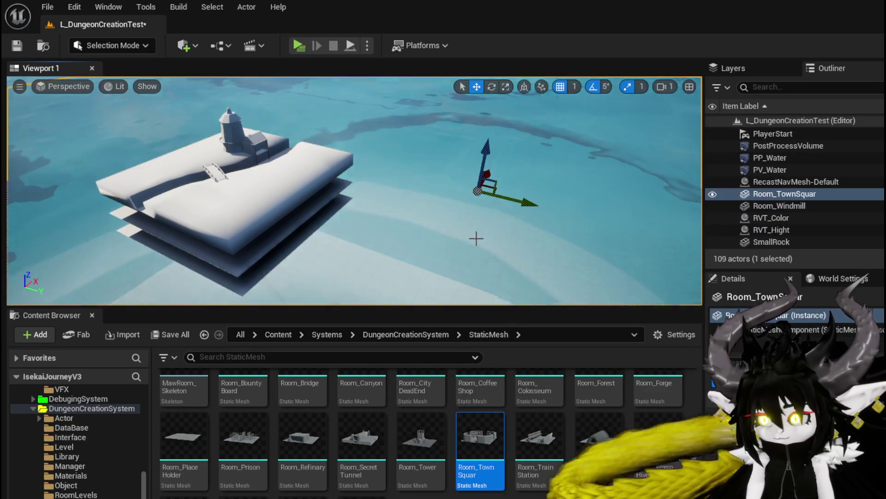
pyautogui.press('f')
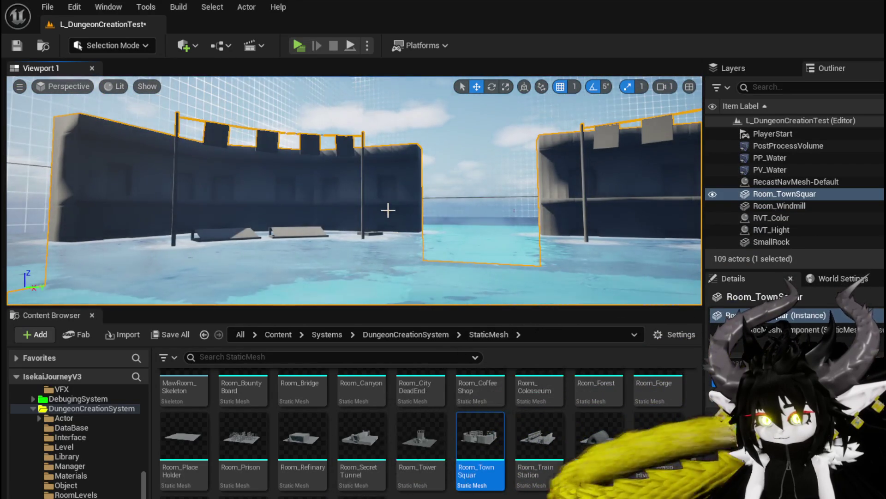
pyautogui.press('Delete')
pyautogui.click(316, 249)
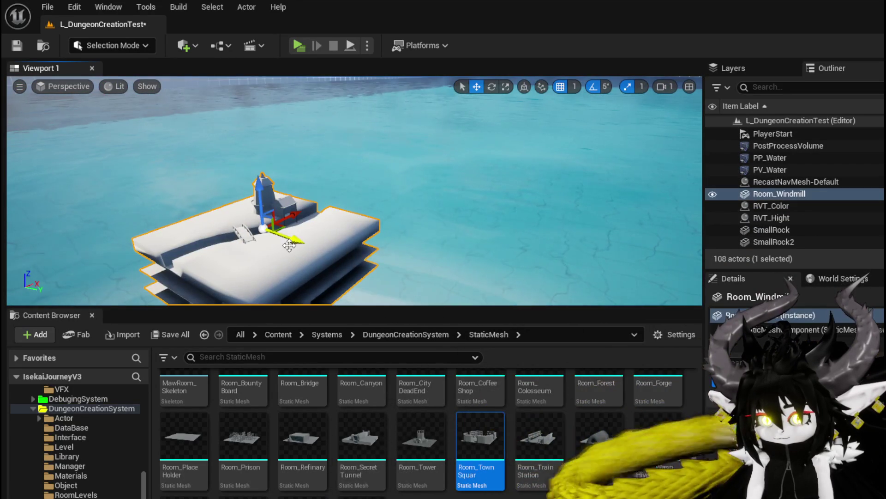
pyautogui.press('Delete')
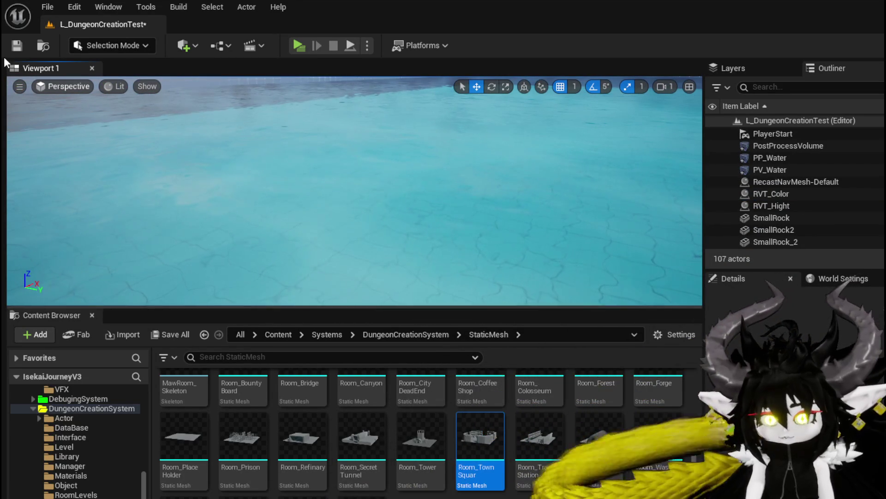
pyautogui.click(17, 46)
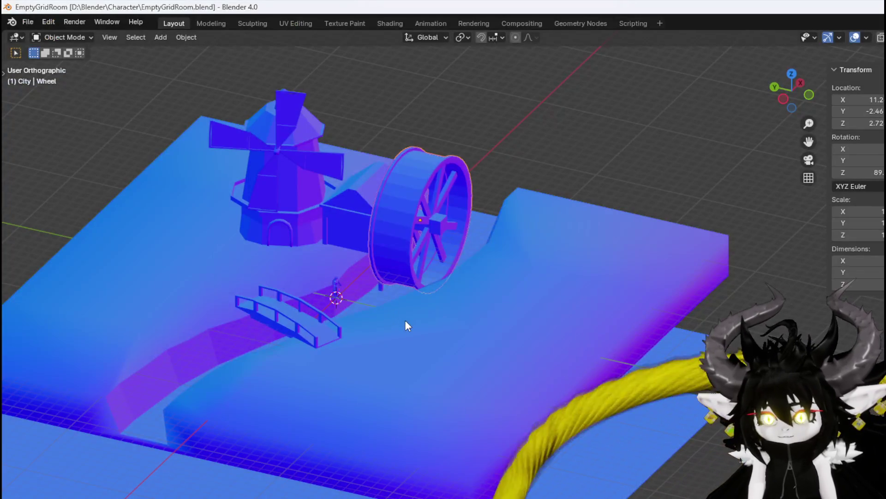
pyautogui.click(405, 320)
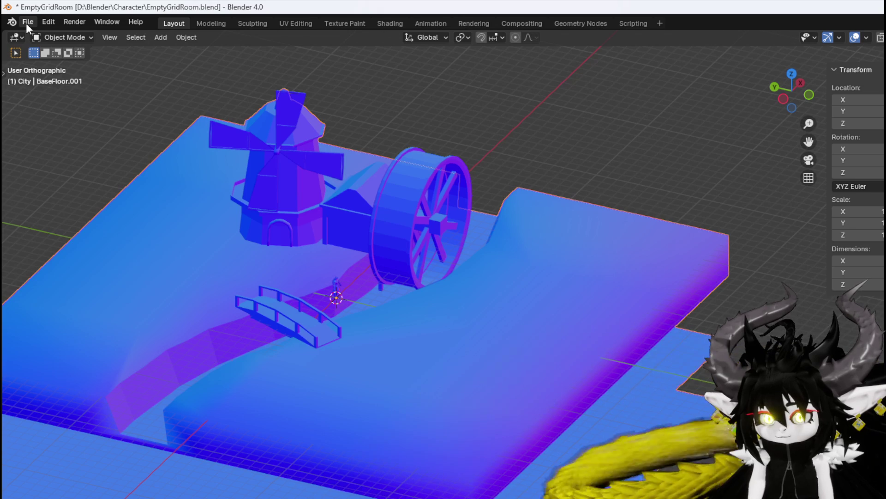
# Export the BaseFloor.001 floor mesh as FBX into the D:\Blender\Character folder
pyautogui.click(26, 23)
pyautogui.moveTo(46, 204)
pyautogui.click(261, 312)
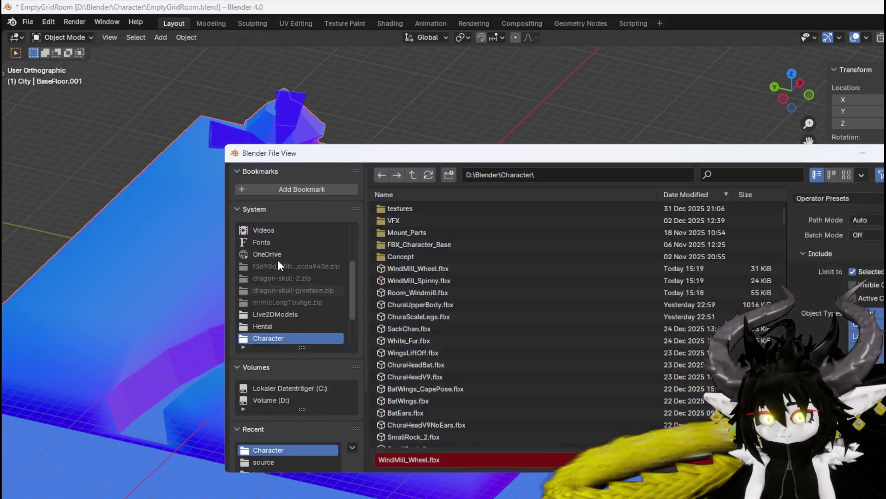
pyautogui.press('Escape')
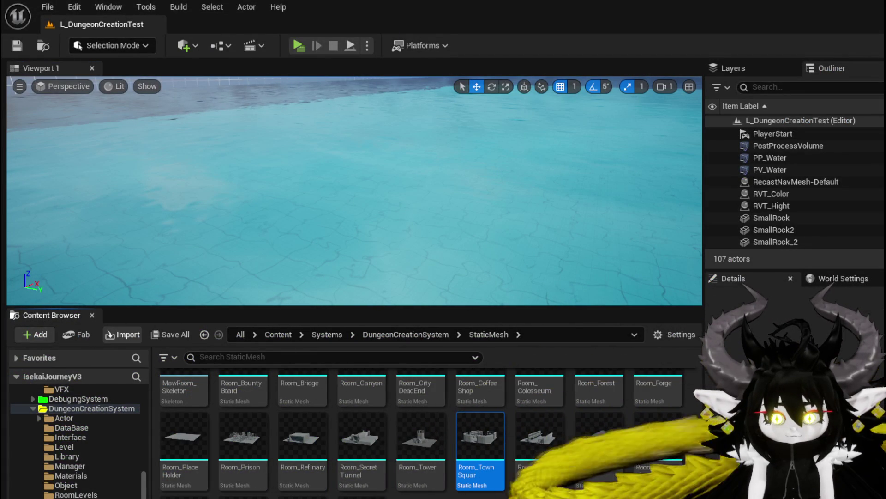
# Accept the Room_Windmill re-import, save it, place a test copy in the level, then delete it
pyautogui.click(621, 343)
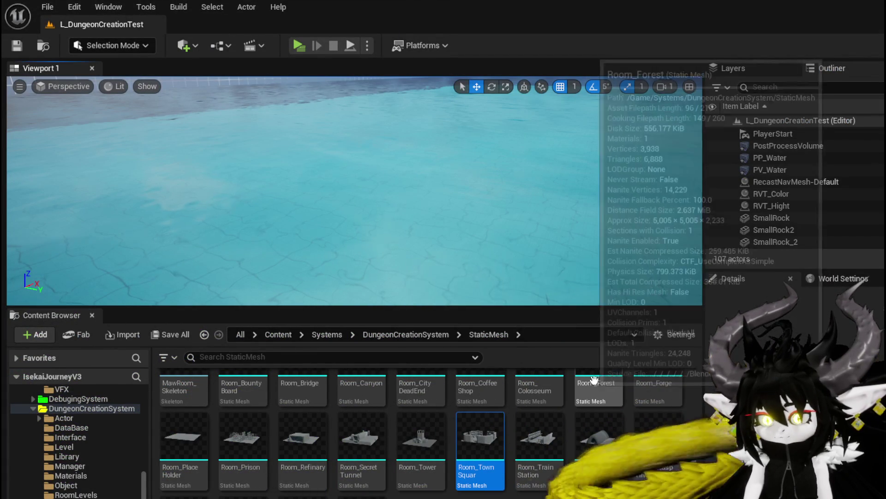
pyautogui.hotkey('ctrl', 'shift', 's')
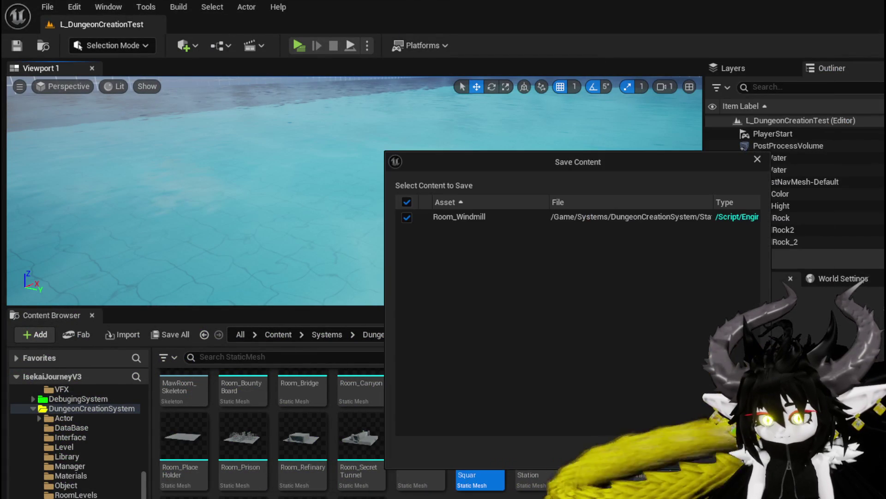
pyautogui.click(534, 478)
pyautogui.moveTo(480, 437)
pyautogui.mouseDown()
pyautogui.moveTo(337, 410)
pyautogui.moveTo(406, 234)
pyautogui.moveTo(407, 249)
pyautogui.mouseUp()
pyautogui.press('Delete')
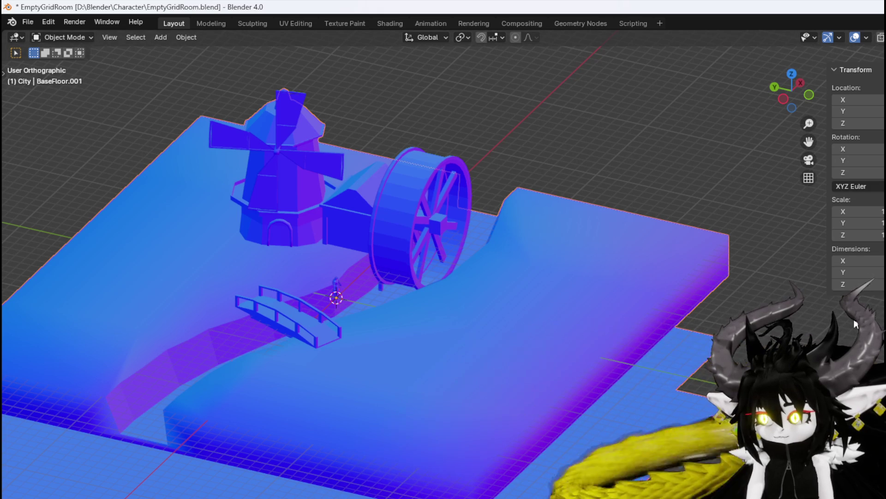
# Export the scene as FBX over Room_Windmill.fbx after reviewing the Transform options, then close the Blueprint editor
pyautogui.click(27, 24)
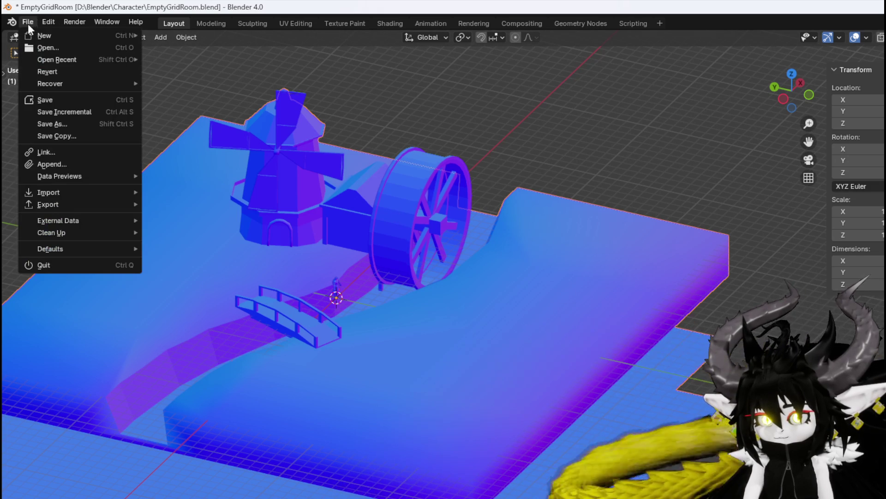
pyautogui.moveTo(62, 204)
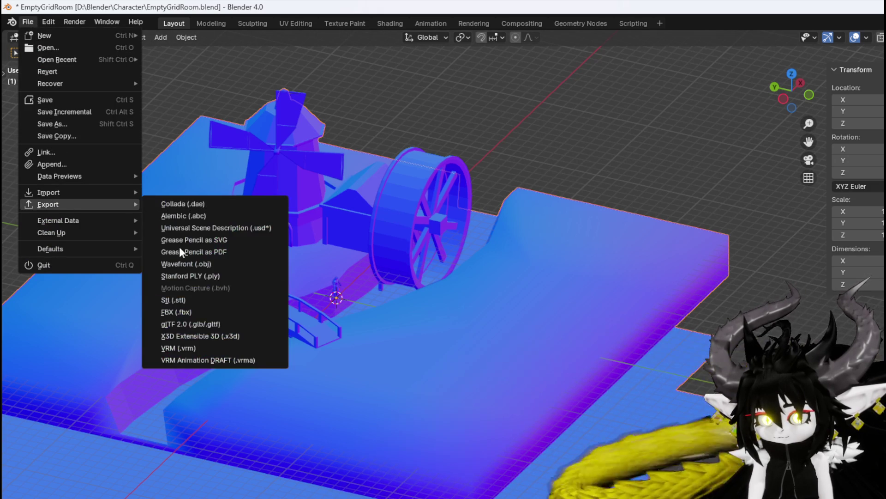
pyautogui.click(177, 310)
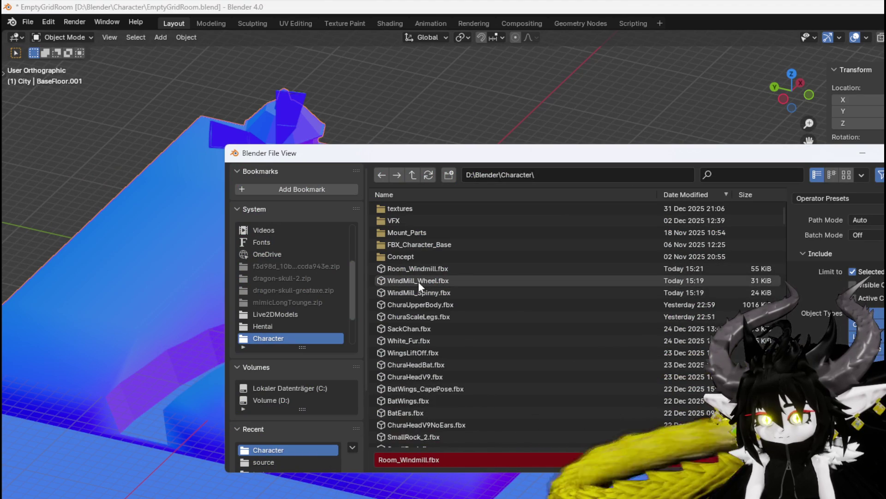
pyautogui.click(417, 266)
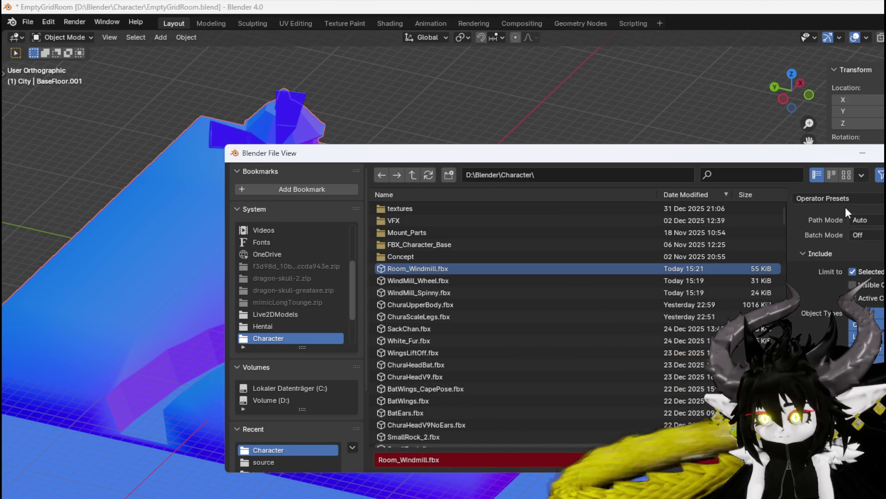
pyautogui.click(827, 238)
pyautogui.scroll(-5, 824, 307)
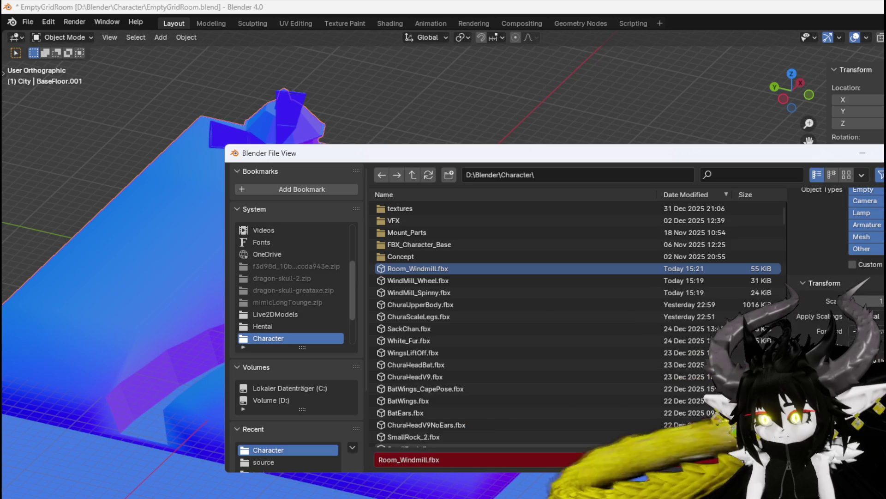
pyautogui.press('Return')
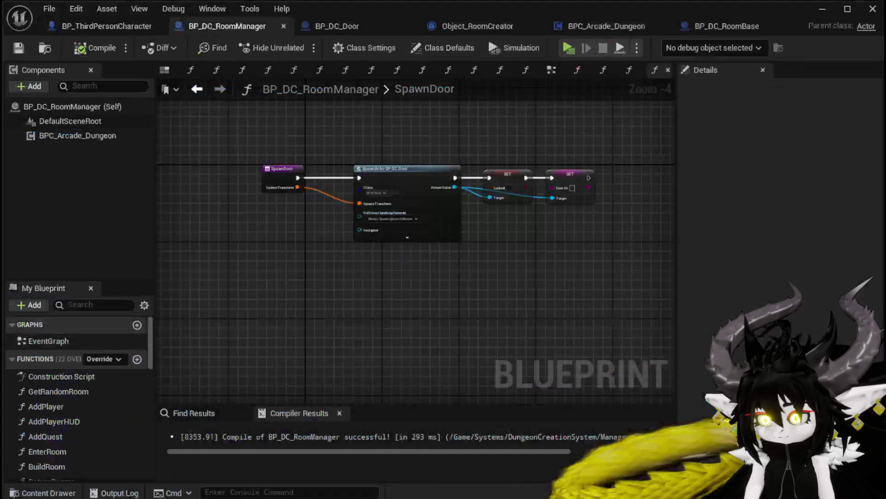
pyautogui.click(822, 9)
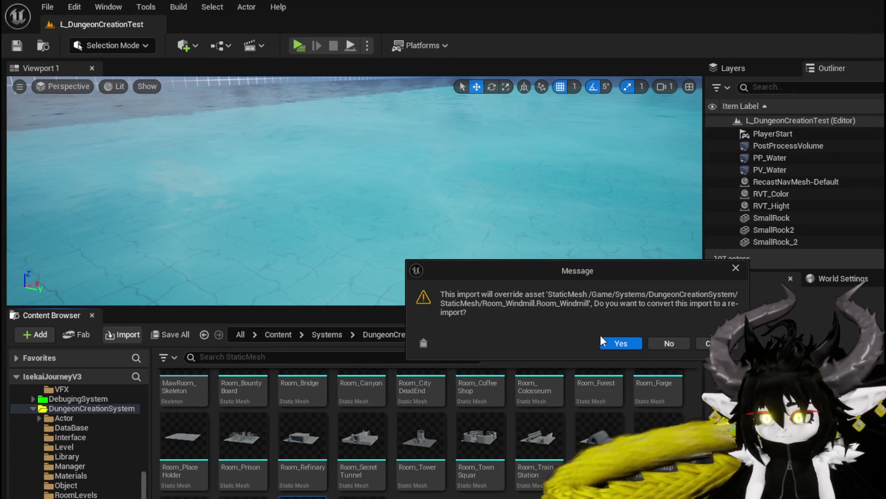
# Accept the re-import over the existing Room_Windmill mesh and save the updated asset
pyautogui.click(623, 342)
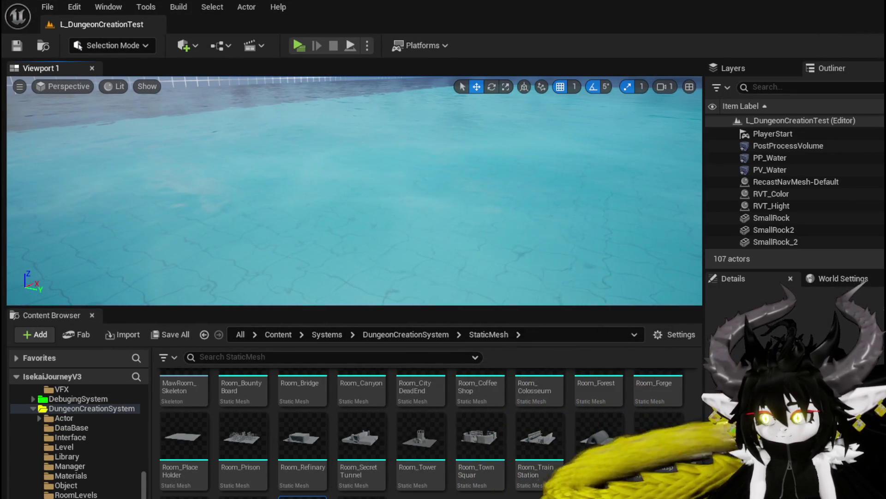
pyautogui.hotkey('ctrl', 'shift', 's')
pyautogui.press('Return')
# Place Room_Windmill in the level, frame and orbit it to check its size, then delete it
pyautogui.moveTo(303, 498); pyautogui.dragTo(401, 248)
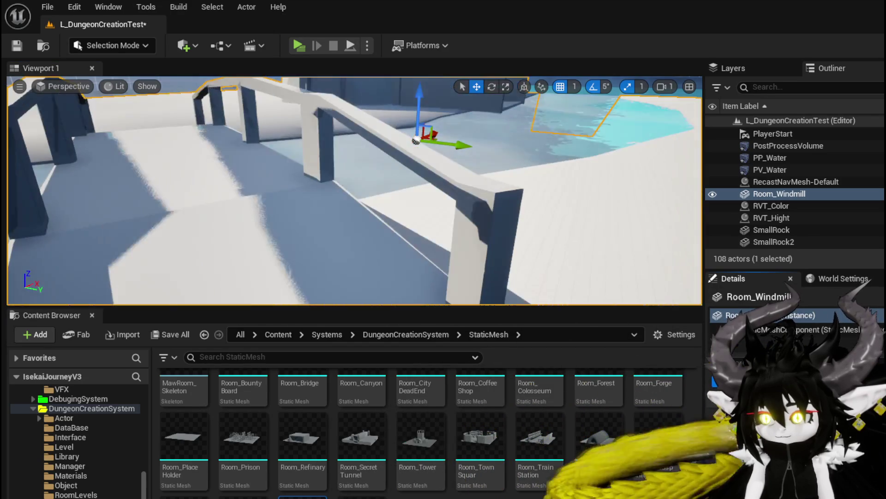
pyautogui.scroll(5, 525, 228)
pyautogui.press('f')
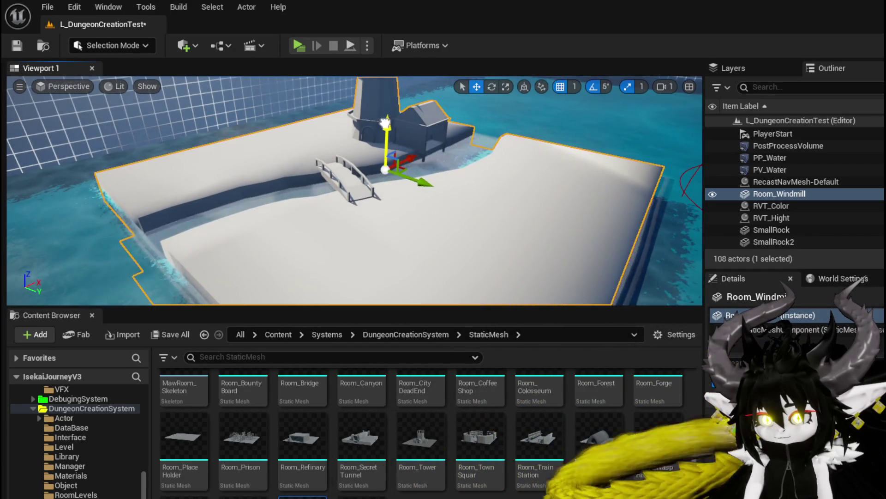
pyautogui.moveTo(385, 132)
pyautogui.mouseDown()
pyautogui.moveTo(360, 159)
pyautogui.moveTo(349, 148)
pyautogui.mouseUp()
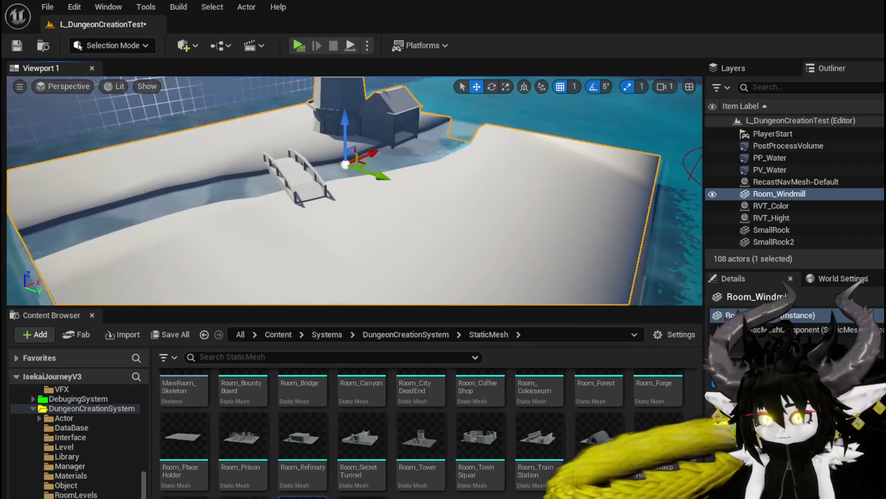
pyautogui.press('Delete')
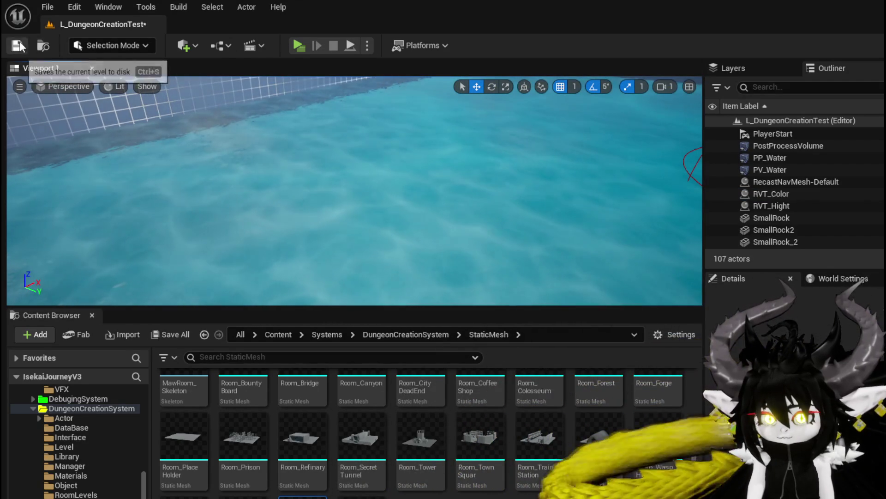
# Save the level, then export the Blender scene as FBX to Room_Windmill.fbx
pyautogui.hotkey('ctrl', 's')
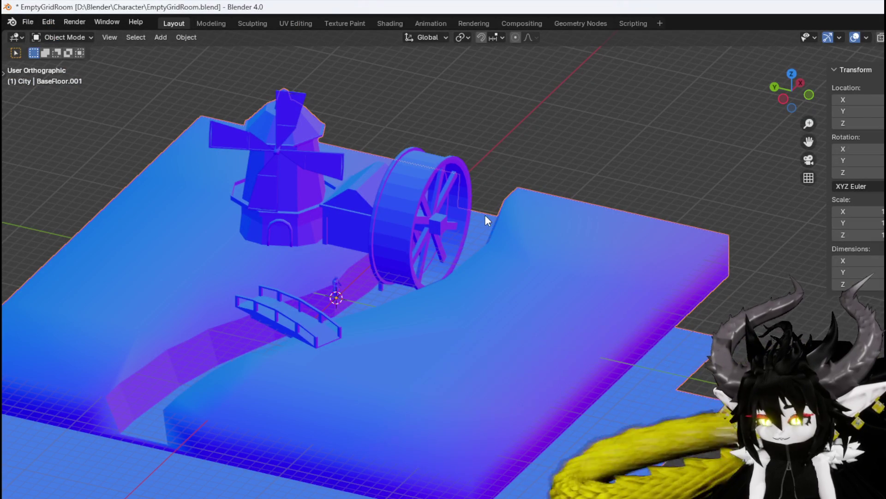
pyautogui.click(27, 22)
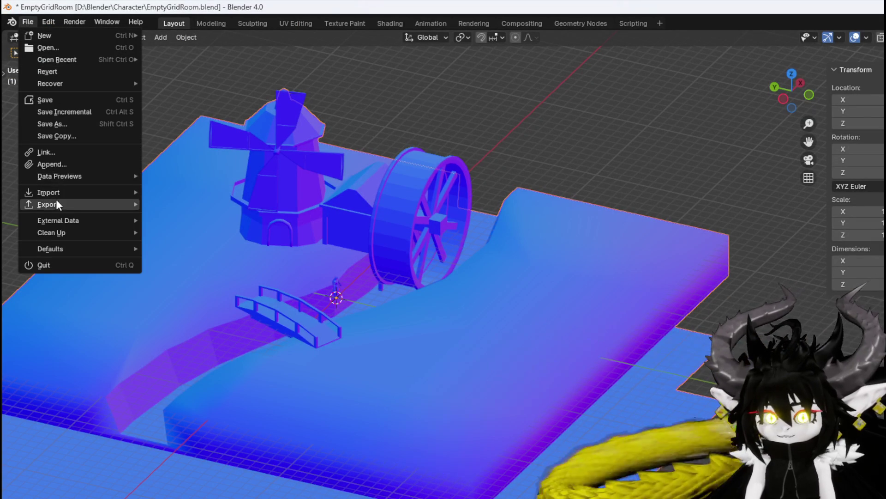
pyautogui.moveTo(56, 202)
pyautogui.click(196, 310)
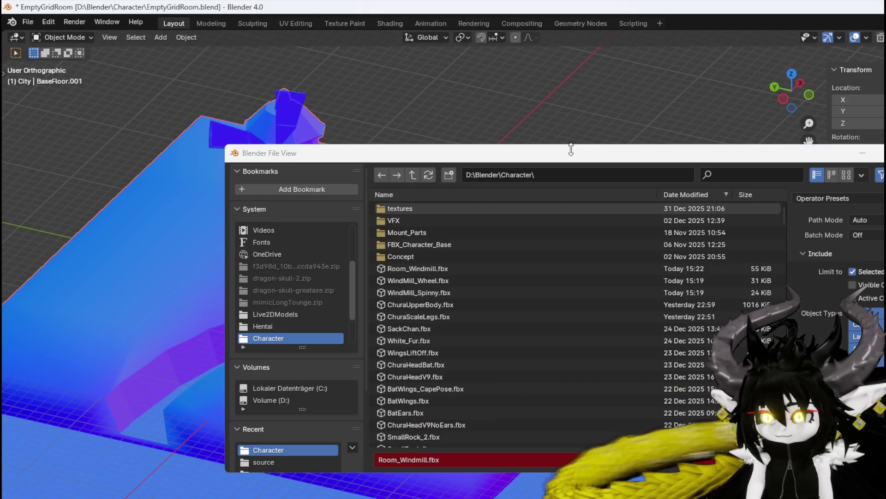
pyautogui.press('Return')
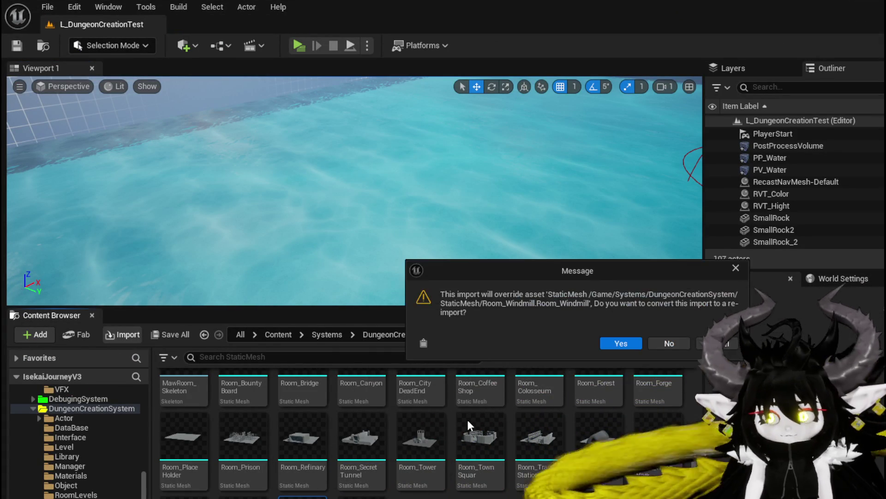
# Confirm the re-import over the Room_Windmill mesh and save the asset
pyautogui.click(619, 340)
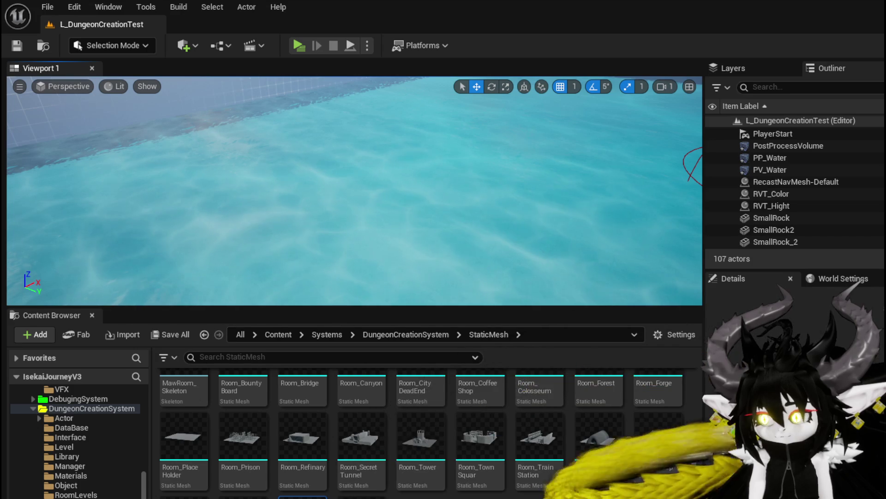
pyautogui.hotkey('ctrl', 'shift', 's')
pyautogui.click(688, 453)
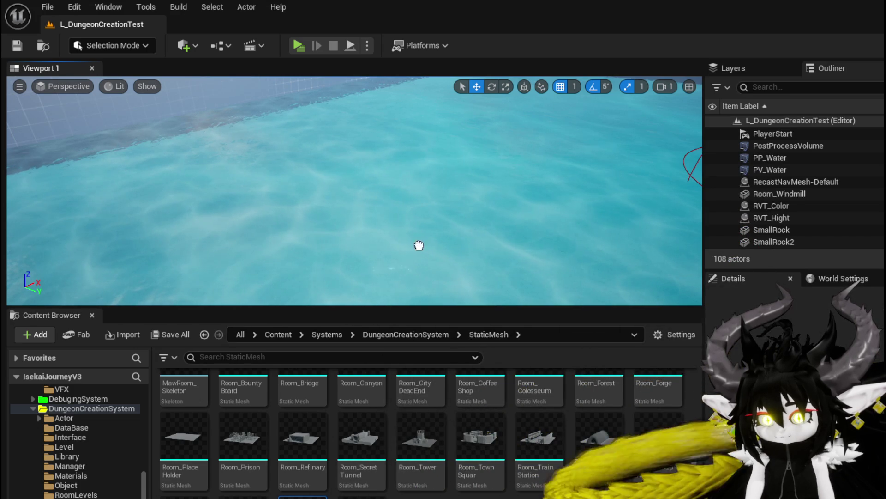
# Remove the Room_Windmill room from the dungeon level and save the level
pyautogui.moveTo(434, 196)
pyautogui.mouseDown()
pyautogui.moveTo(446, 122)
pyautogui.moveTo(444, 148)
pyautogui.mouseUp()
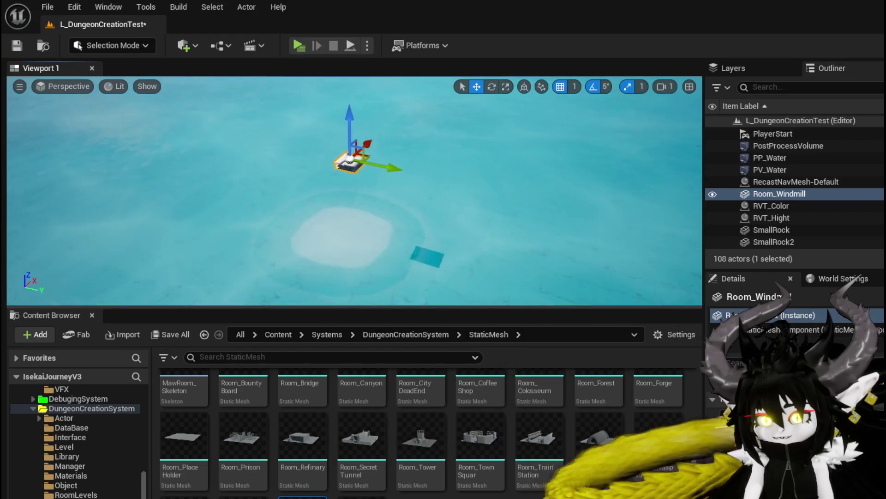
pyautogui.press('Delete')
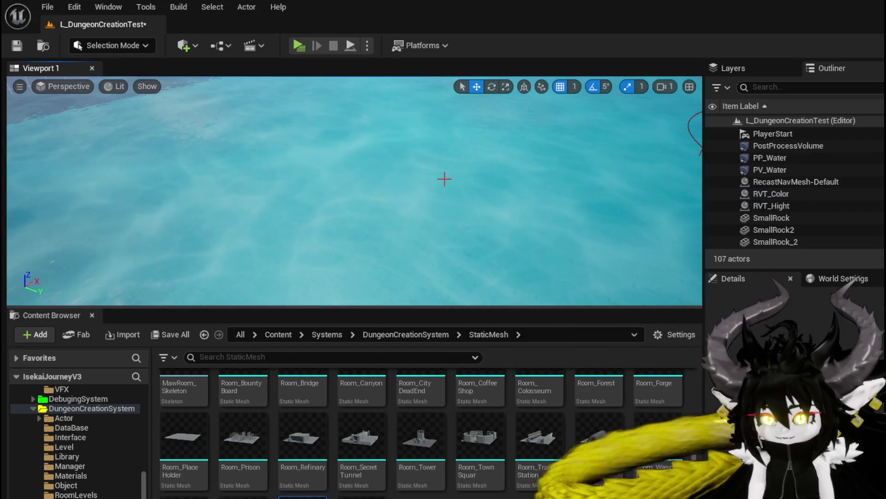
pyautogui.click(16, 45)
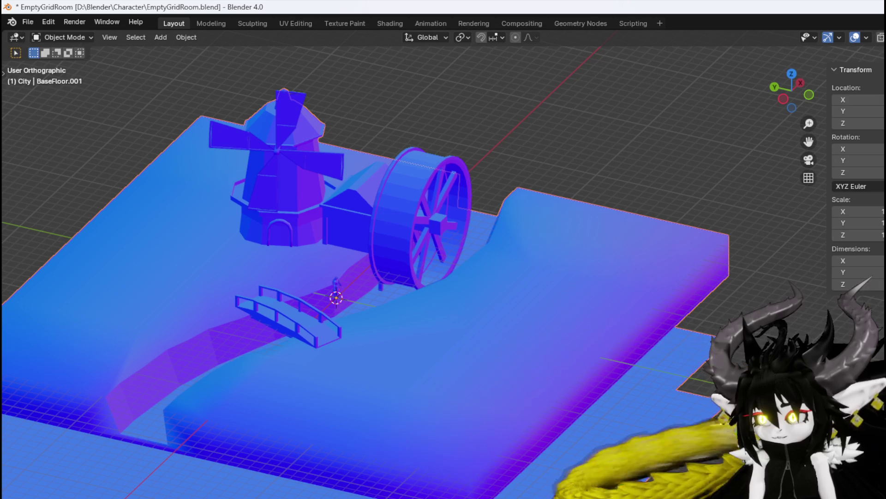
# Unhide and check the floor objects, hide the extra river-channel floor, and select BaseFloor.001
pyautogui.hotkey('alt', 'h')
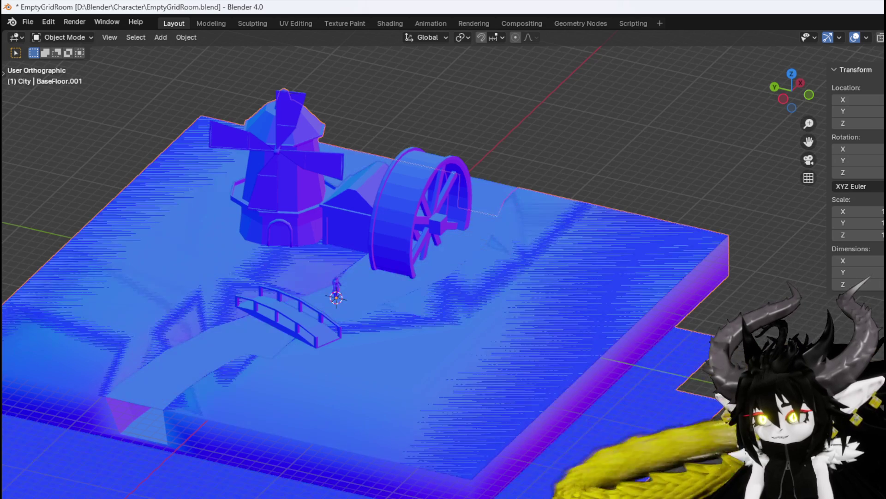
pyautogui.click(323, 369)
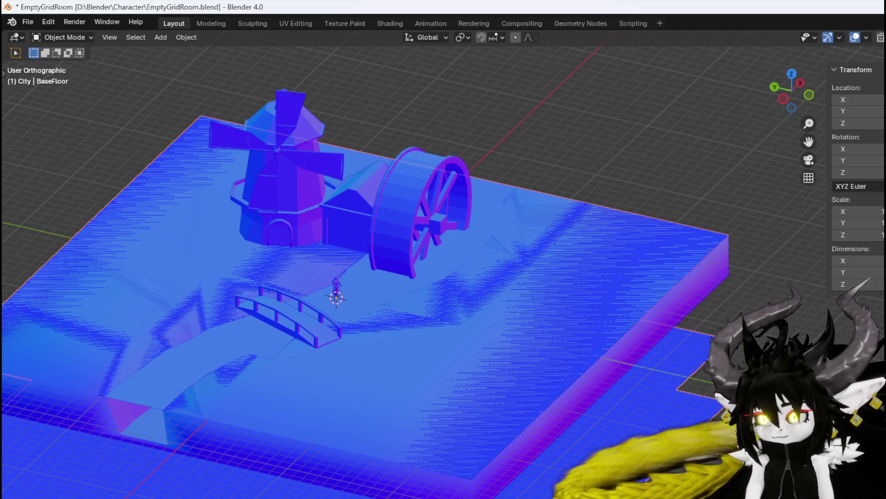
pyautogui.click(884, 233)
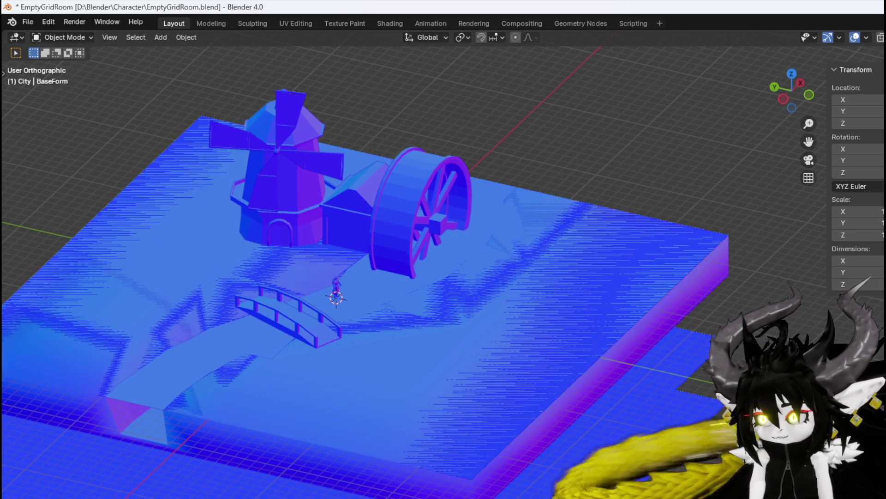
pyautogui.click(507, 323)
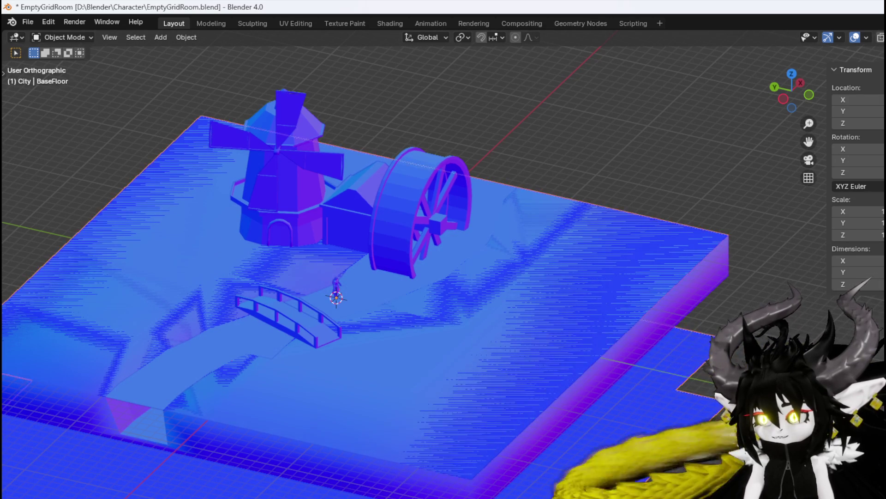
pyautogui.press('h')
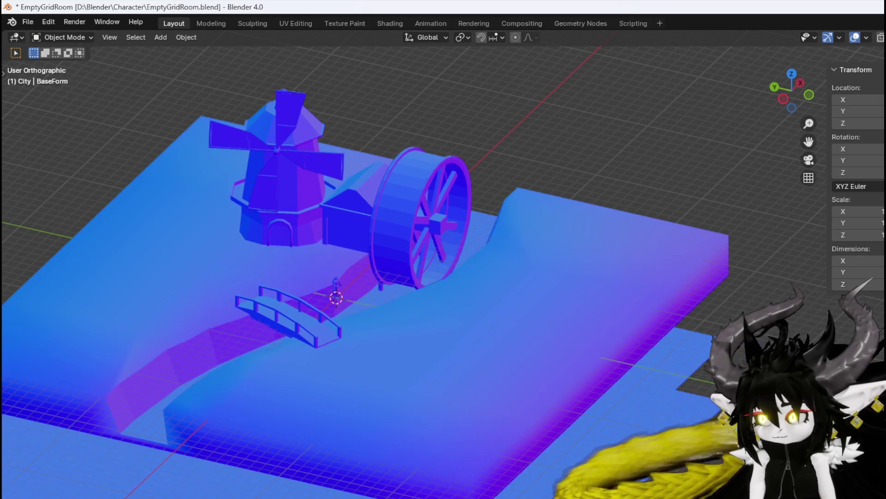
pyautogui.click(508, 323)
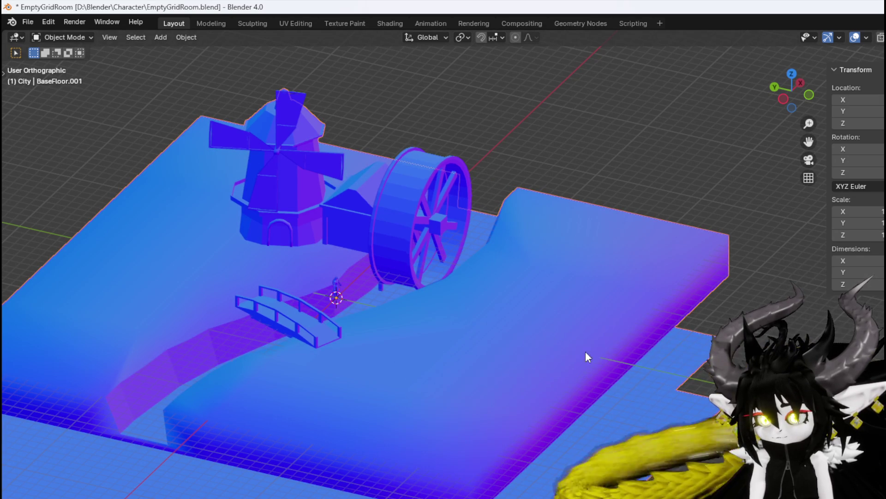
# Export the scene as FBX, overwriting Room_Windmill.fbx in the Character folder
pyautogui.click(32, 22)
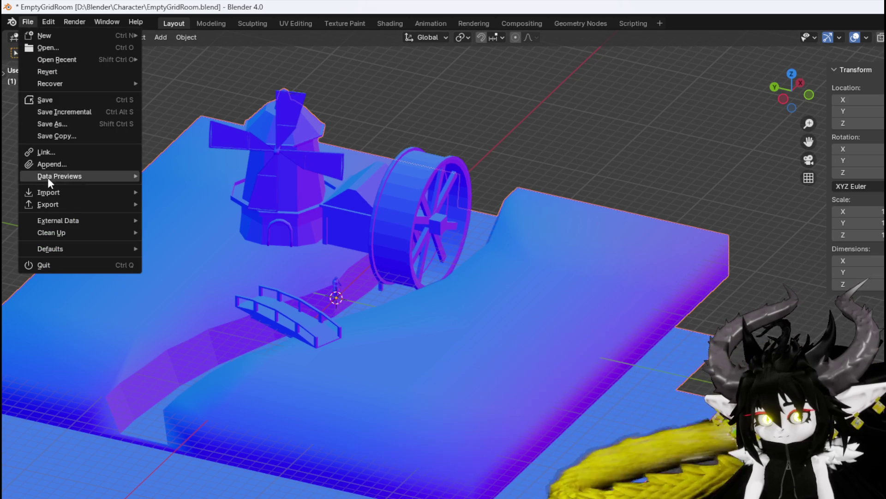
pyautogui.moveTo(58, 202)
pyautogui.click(179, 307)
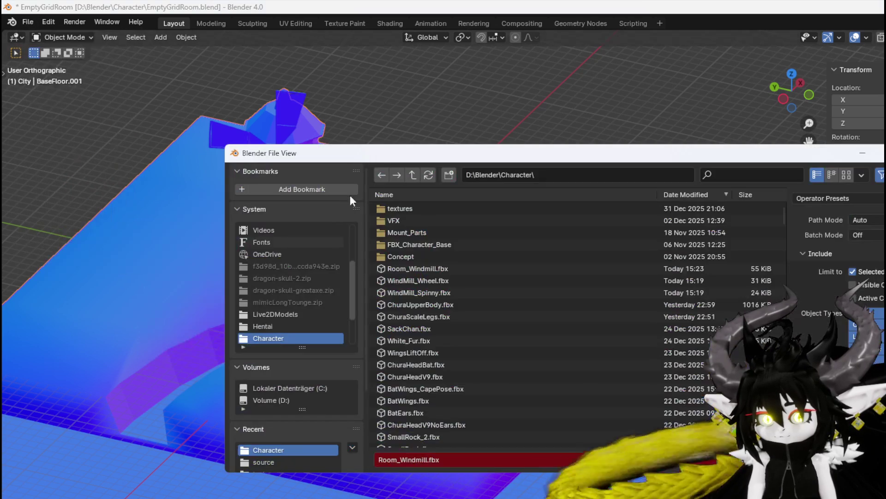
pyautogui.press('Return')
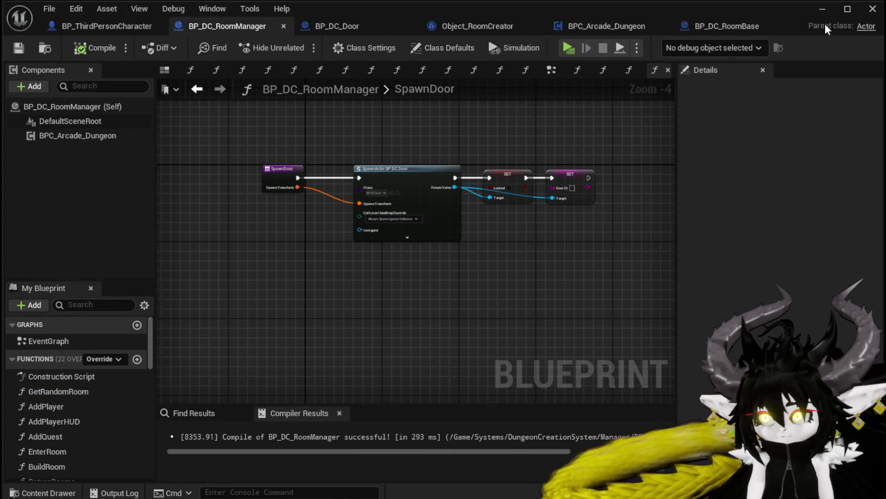
# Return to the dungeon level and start importing the re-exported Room_Windmill.fbx
pyautogui.click(823, 10)
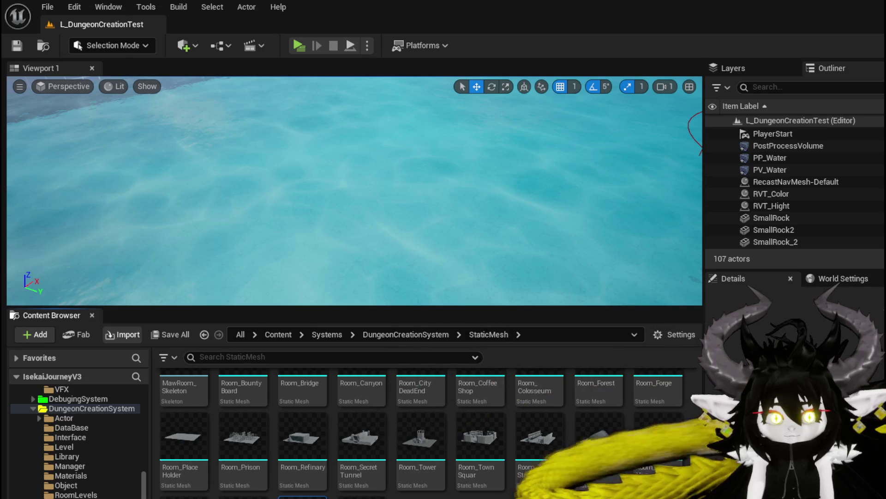
pyautogui.click(616, 344)
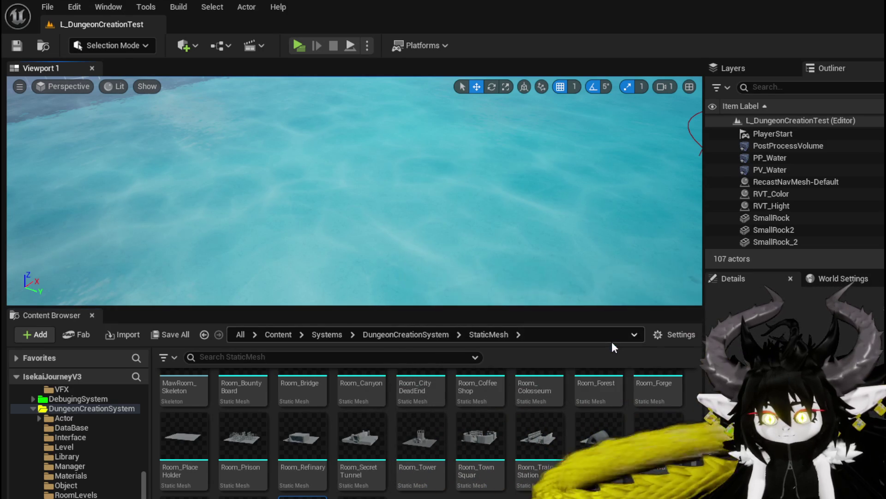
pyautogui.hotkey('ctrl', 's')
# Place a room mesh into the level, then delete it again
pyautogui.press('Return')
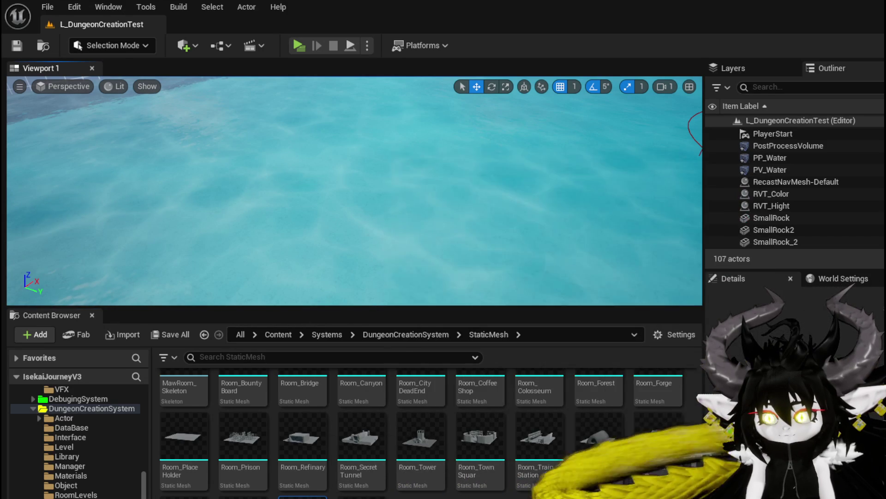
pyautogui.moveTo(328, 480); pyautogui.dragTo(420, 238)
pyautogui.press('Delete')
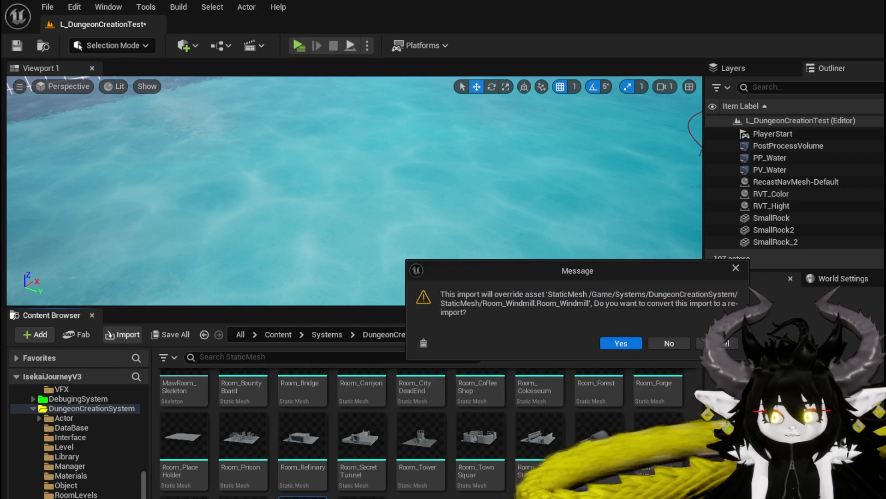
# Answer the override prompt and review the Room_Windmill.fbx Import Content options
pyautogui.click(628, 345)
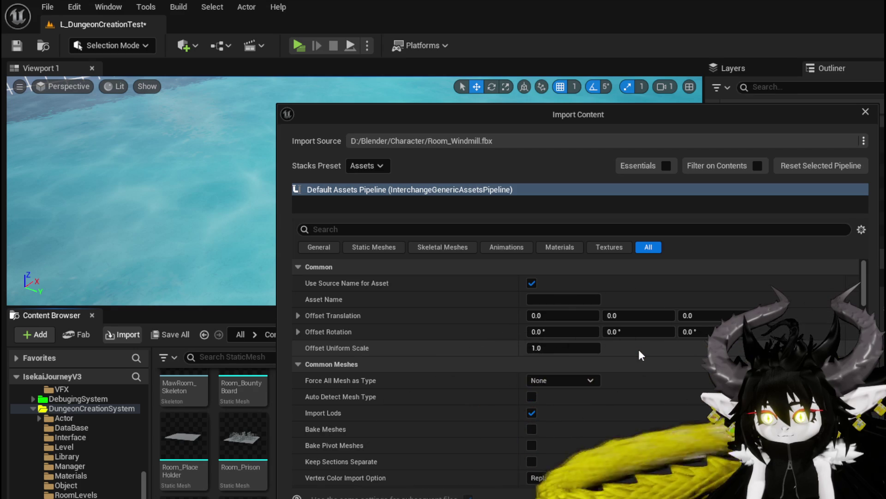
pyautogui.moveTo(350, 349)
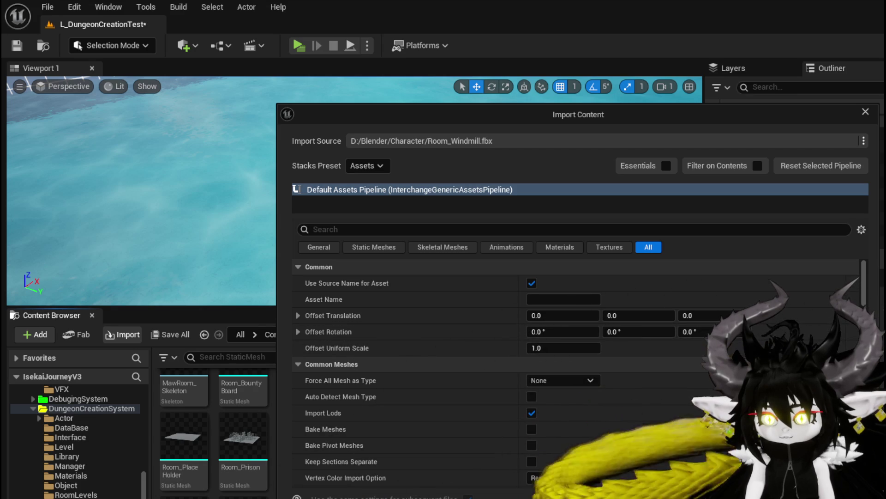
pyautogui.scroll(-4, 577, 369)
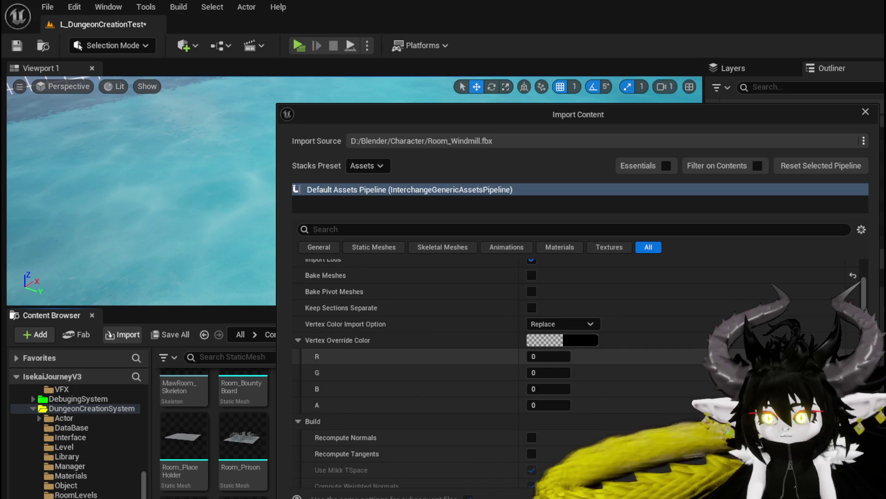
pyautogui.scroll(-10, 577, 369)
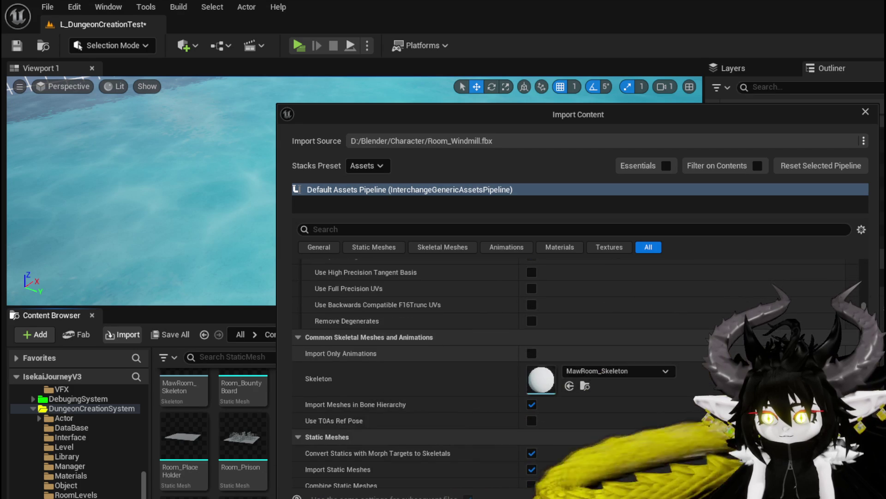
pyautogui.scroll(-2, 577, 370)
pyautogui.scroll(2, 577, 370)
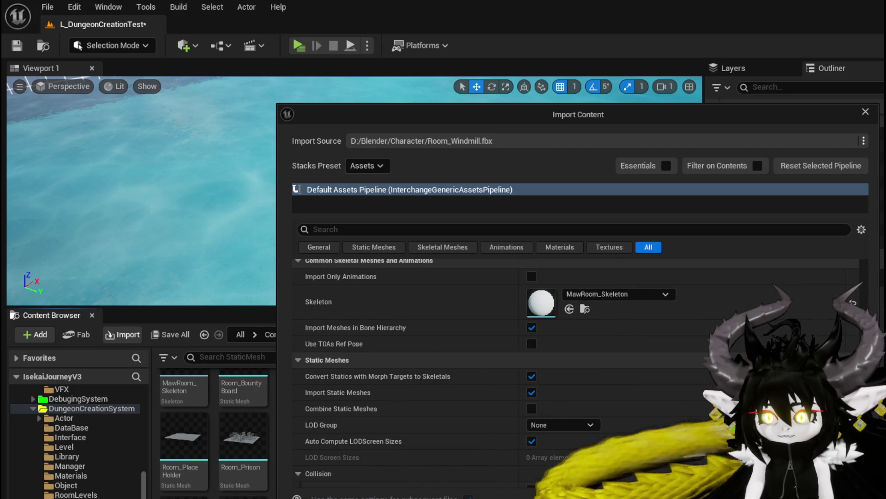
pyautogui.scroll(-2, 577, 369)
pyautogui.scroll(-1, 577, 369)
pyautogui.scroll(3, 577, 369)
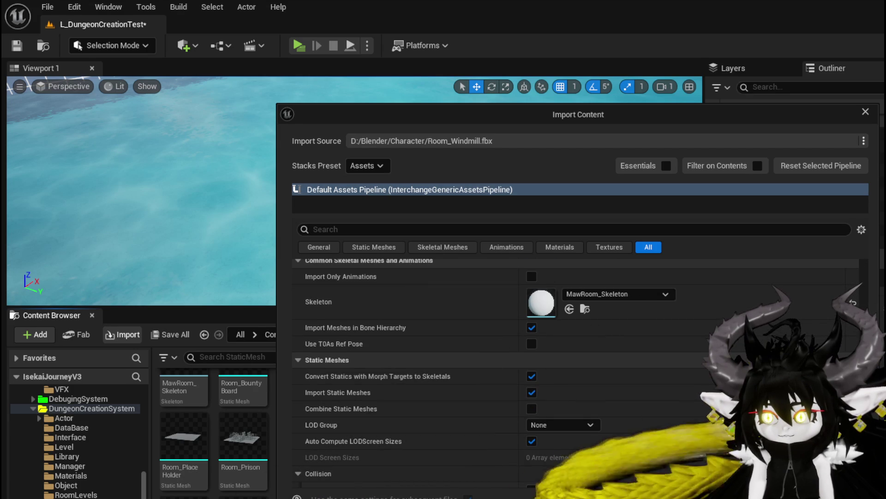
pyautogui.scroll(-3, 578, 370)
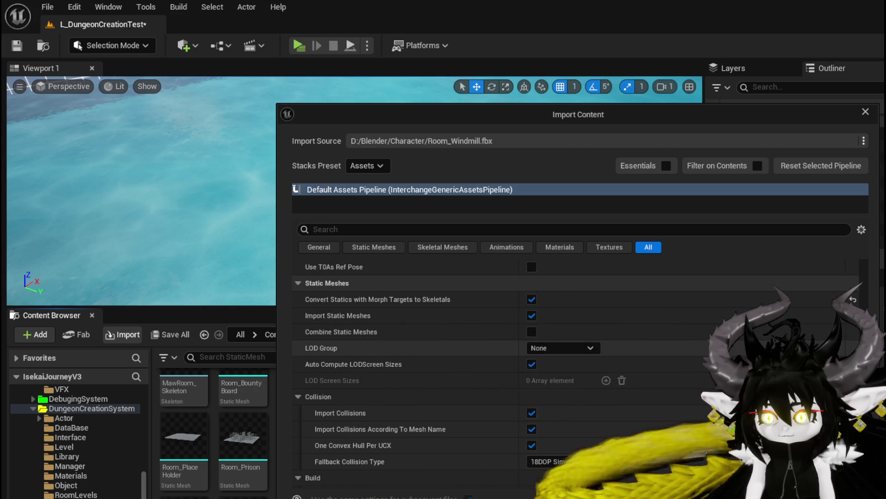
pyautogui.scroll(-8, 577, 369)
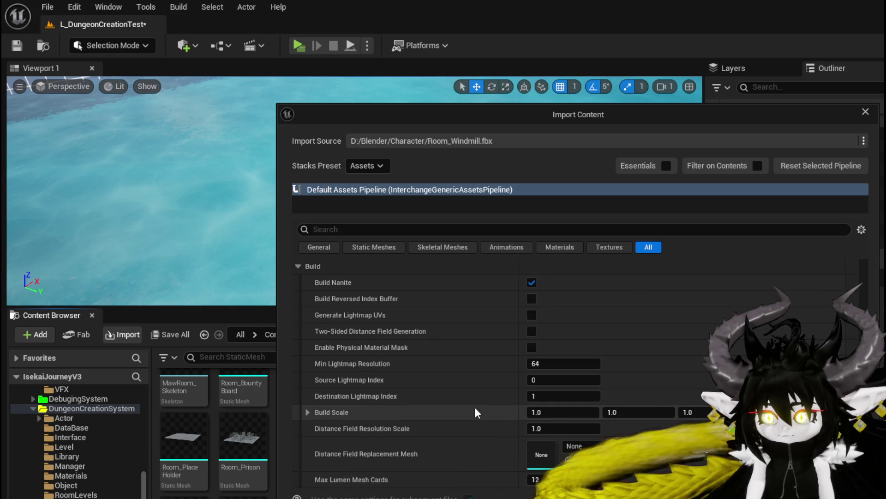
# Check the X, Y and Z Build Scale values, then cancel the Room_Windmill import
pyautogui.click(303, 411)
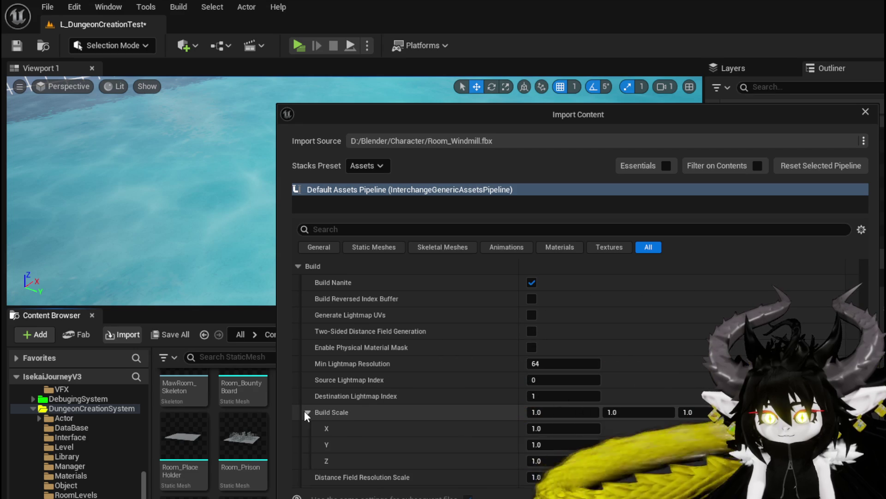
pyautogui.click(306, 412)
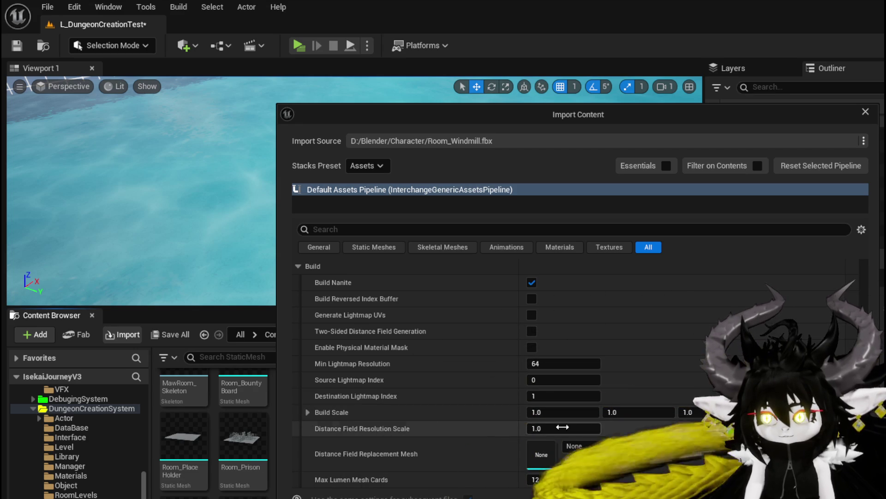
pyautogui.click(872, 117)
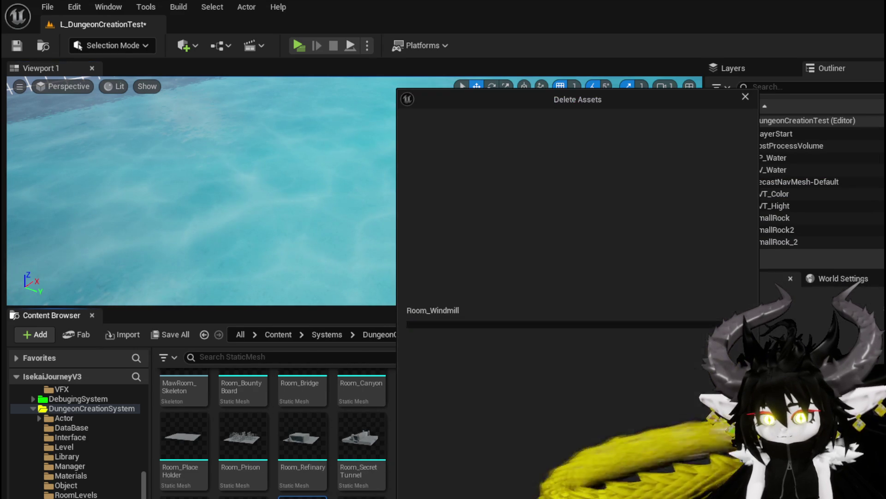
# Delete the old Room_Windmill asset and start a fresh import with Build Scale 100
pyautogui.click(522, 495)
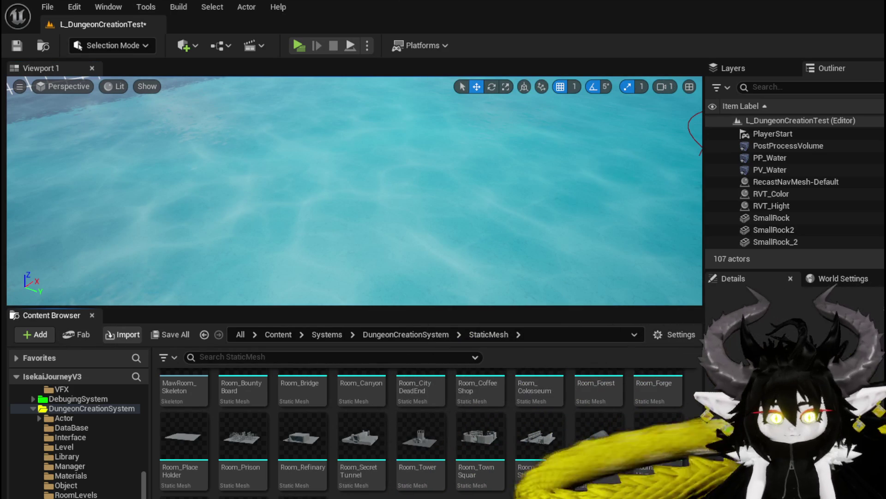
pyautogui.click(123, 334)
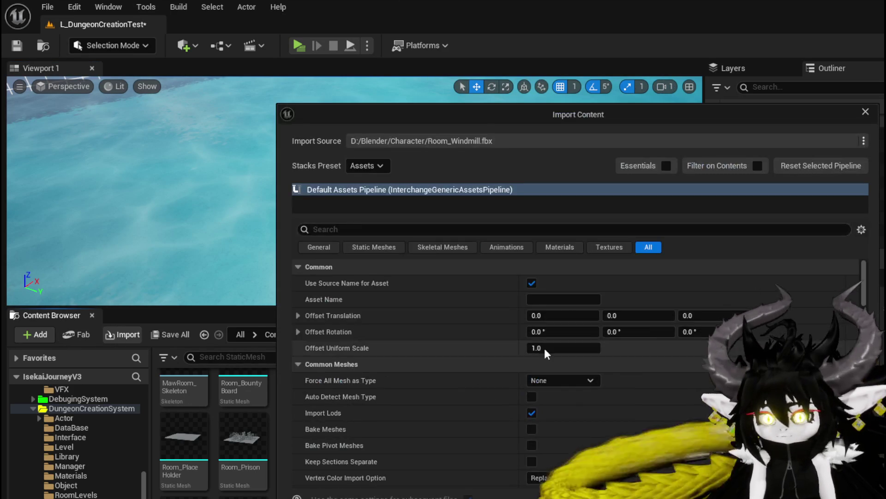
pyautogui.scroll(-15, 609, 361)
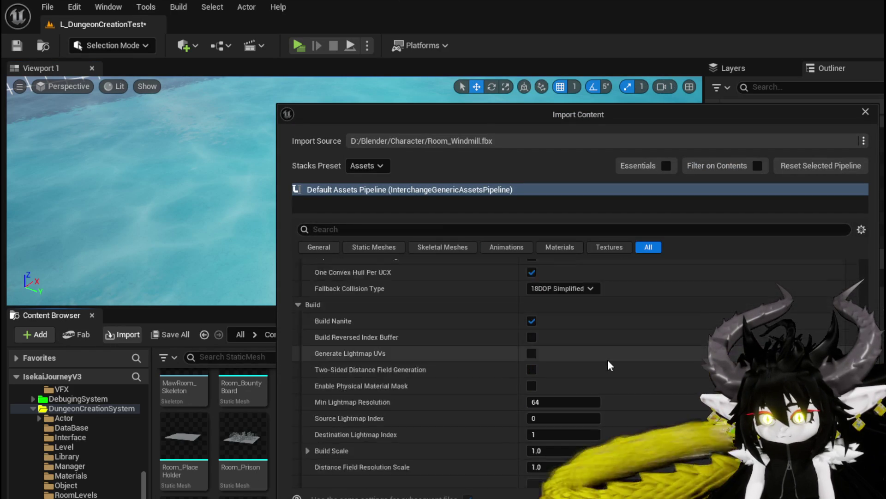
pyautogui.click(573, 359)
pyautogui.write('1')
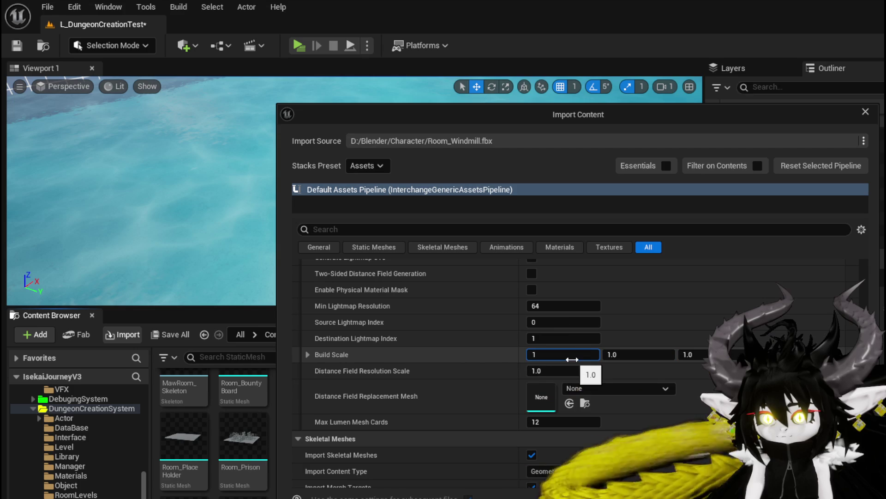
pyautogui.write('00')
pyautogui.click(659, 359)
pyautogui.write('10')
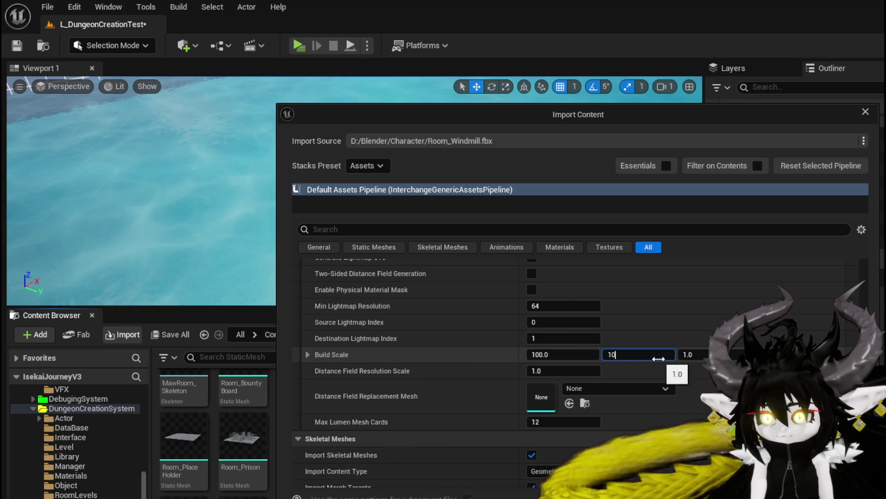
# Set Force All Mesh as Type to Static Mesh and import Room_Windmill.fbx
pyautogui.scroll(6, 616, 314)
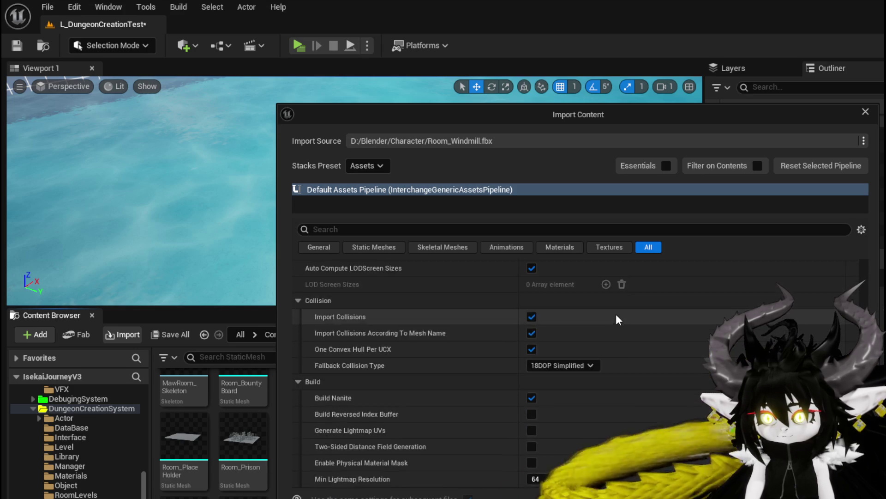
pyautogui.scroll(4, 616, 323)
pyautogui.scroll(-2, 616, 323)
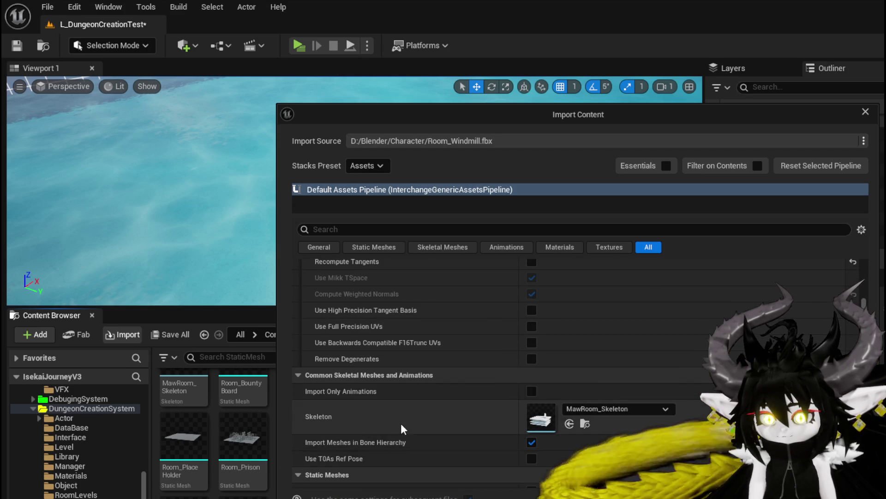
pyautogui.scroll(2, 456, 419)
pyautogui.scroll(4, 457, 417)
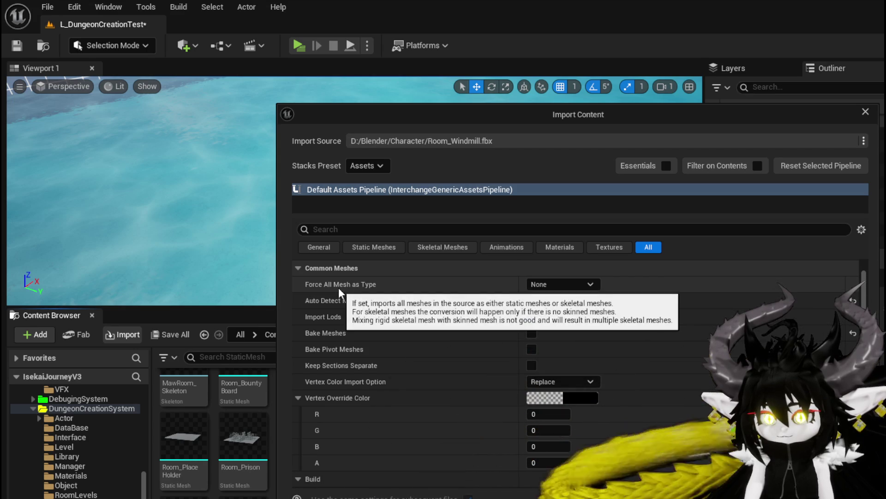
pyautogui.click(560, 285)
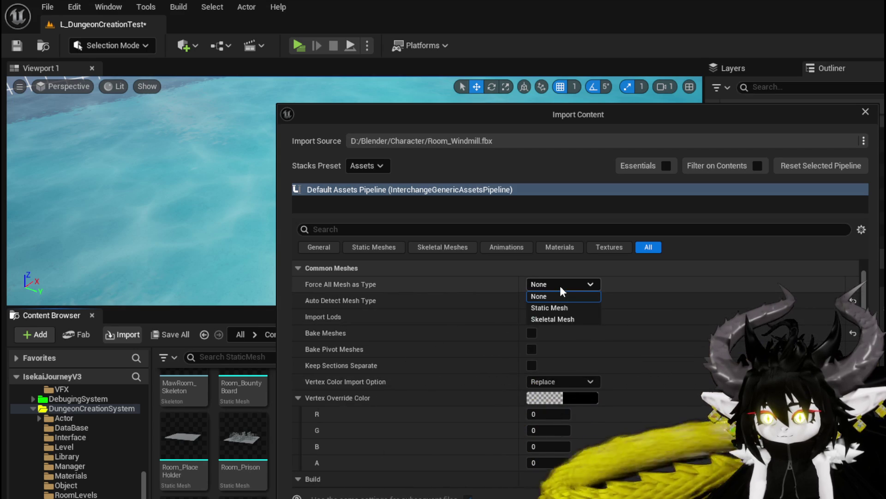
pyautogui.click(551, 308)
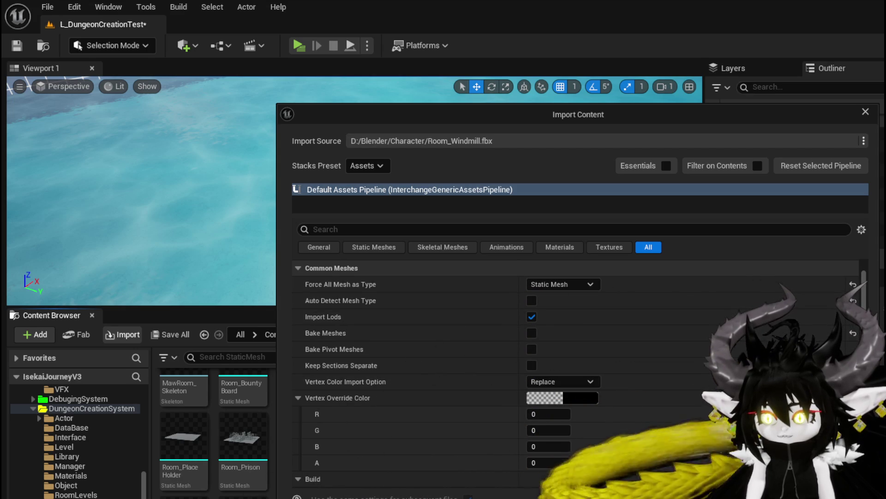
pyautogui.press('Return')
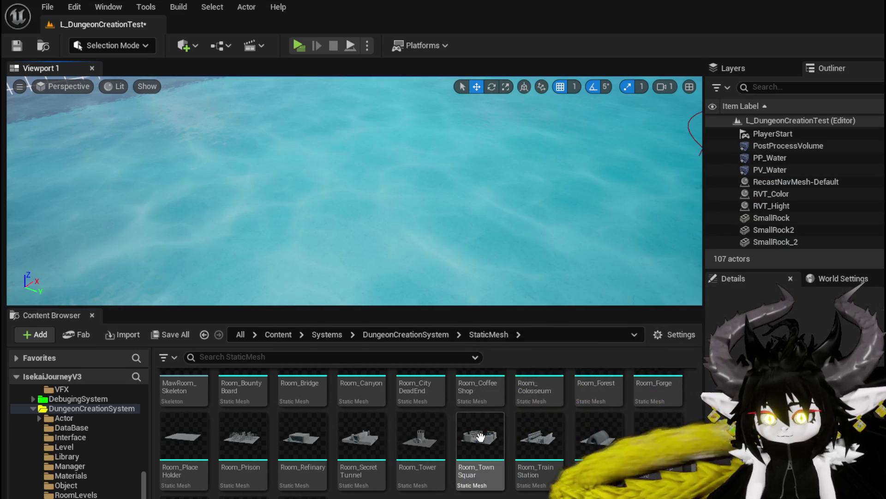
# Save all modified content, including the level and the Room_Windmill mesh
pyautogui.moveTo(480, 436)
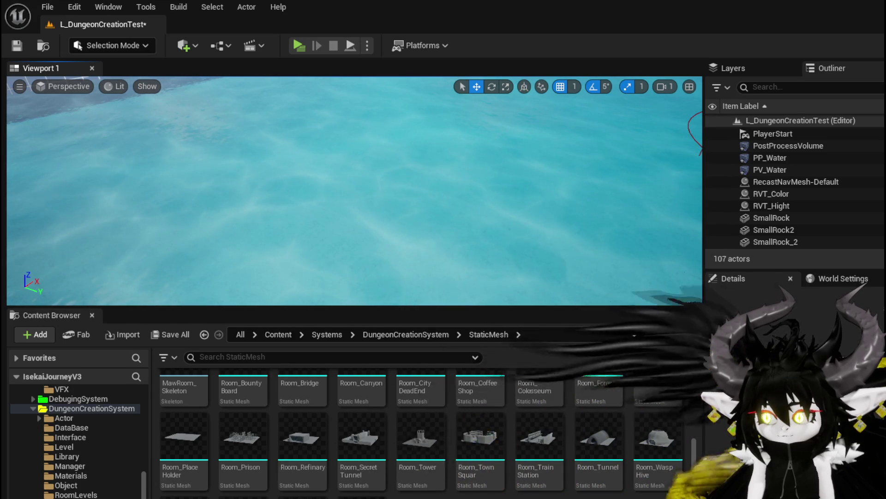
pyautogui.hotkey('ctrl', 'shift', 's')
pyautogui.press('Return')
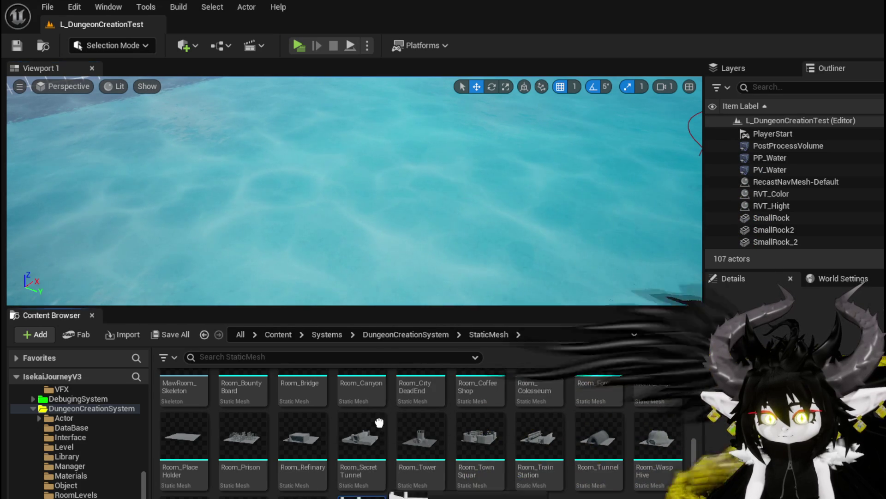
# Raise Room_Windmill until its floor clears the water, then check it from close up
pyautogui.click(375, 238)
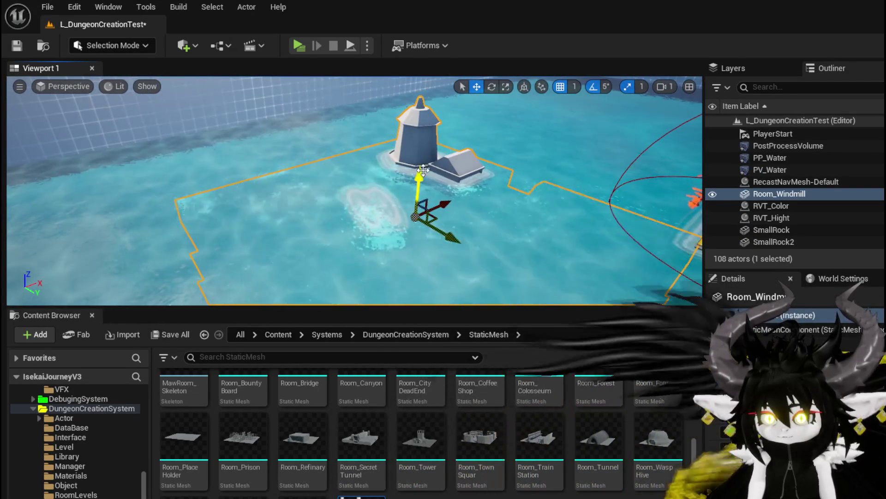
pyautogui.moveTo(416, 164); pyautogui.dragTo(417, 154)
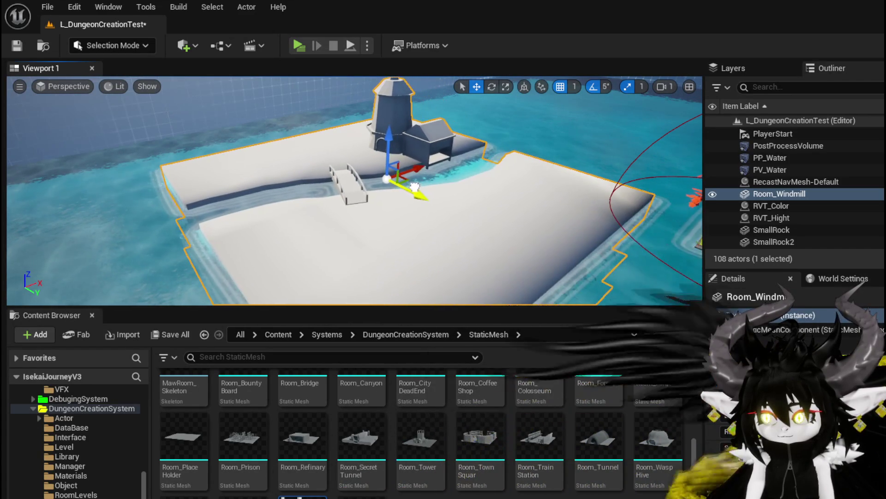
pyautogui.press('d')
pyautogui.press('w')
pyautogui.press('w')
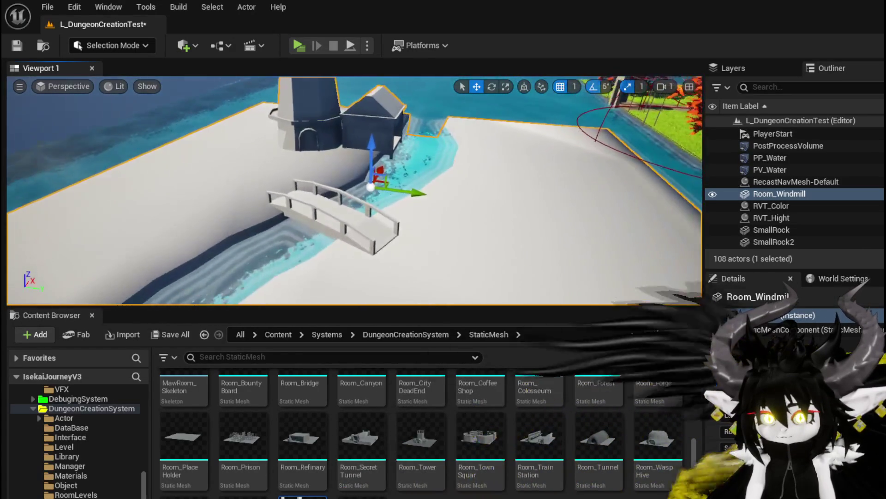
pyautogui.press('s')
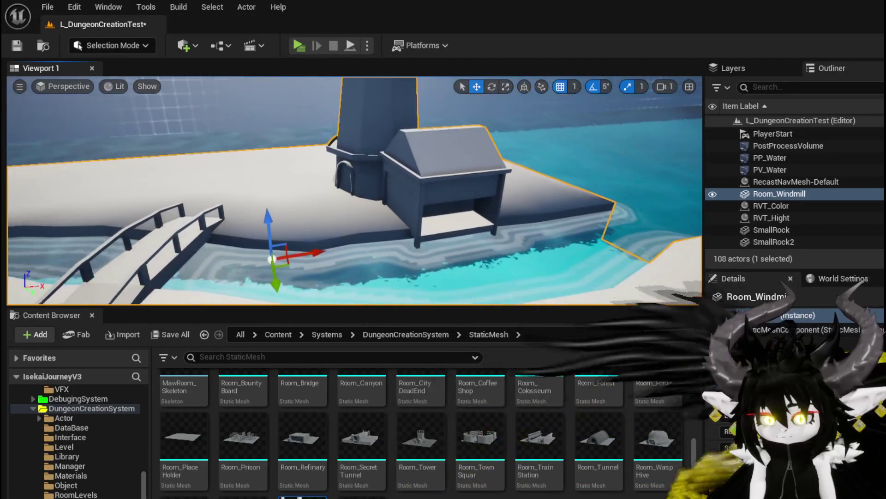
pyautogui.press('w')
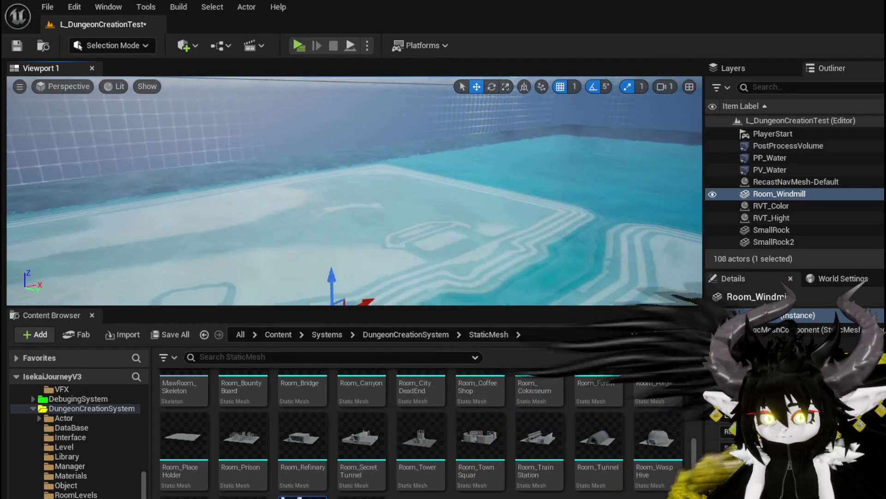
# Fly back to the windmill and open Room_Windmill in the Static Mesh Editor
pyautogui.press('s')
pyautogui.press('w')
pyautogui.press('s')
pyautogui.press('s')
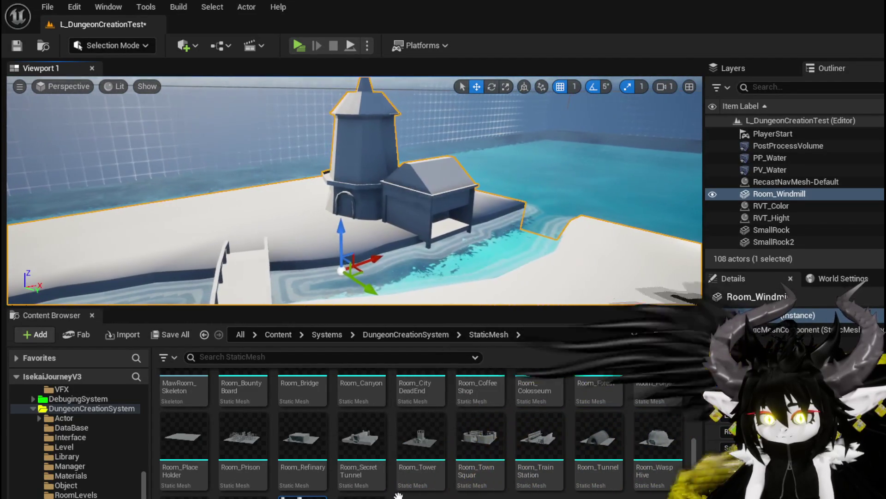
pyautogui.hotkey('ctrl', 'e')
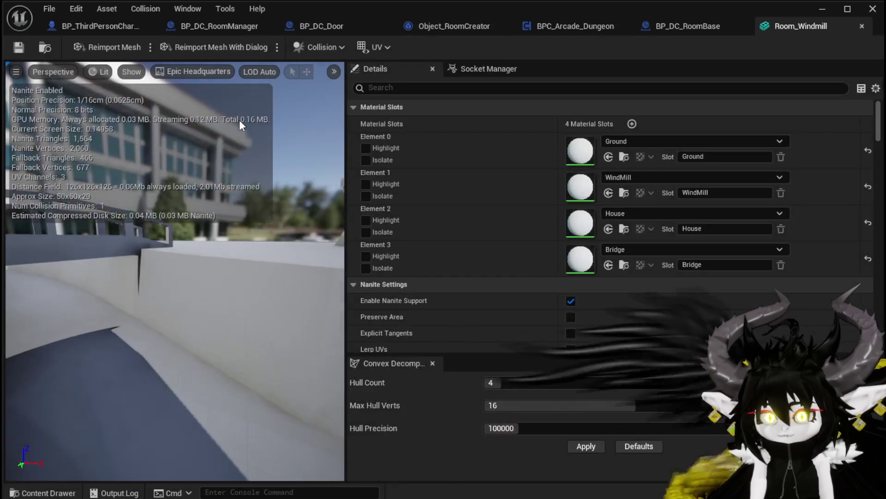
# Show Room_Windmill's simple collision and delete the existing collision shape
pyautogui.scroll(-5, 187, 225)
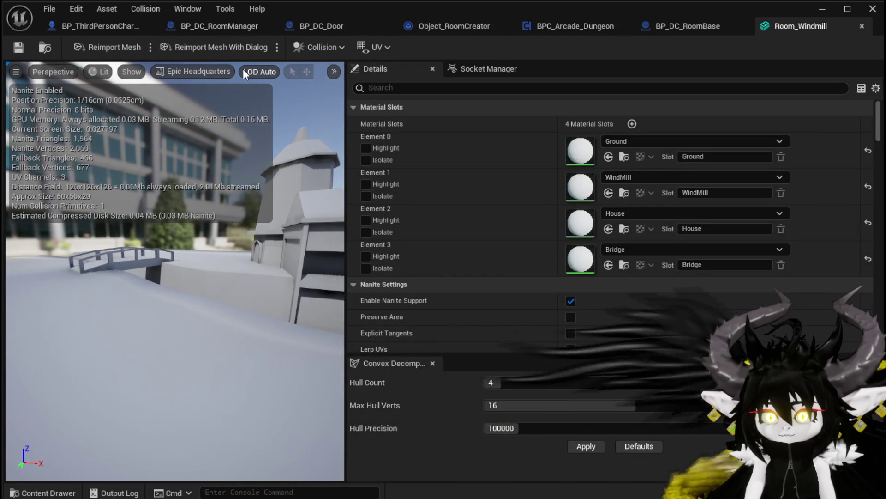
pyautogui.click(317, 47)
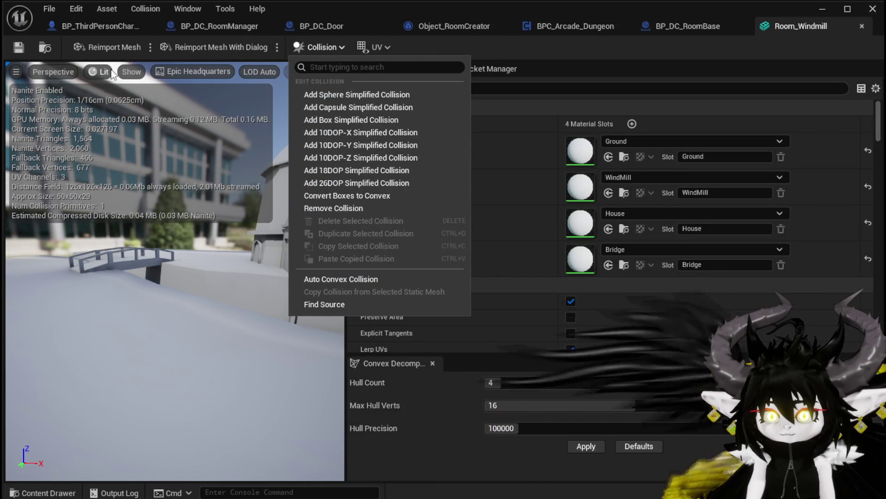
pyautogui.click(127, 72)
pyautogui.click(148, 286)
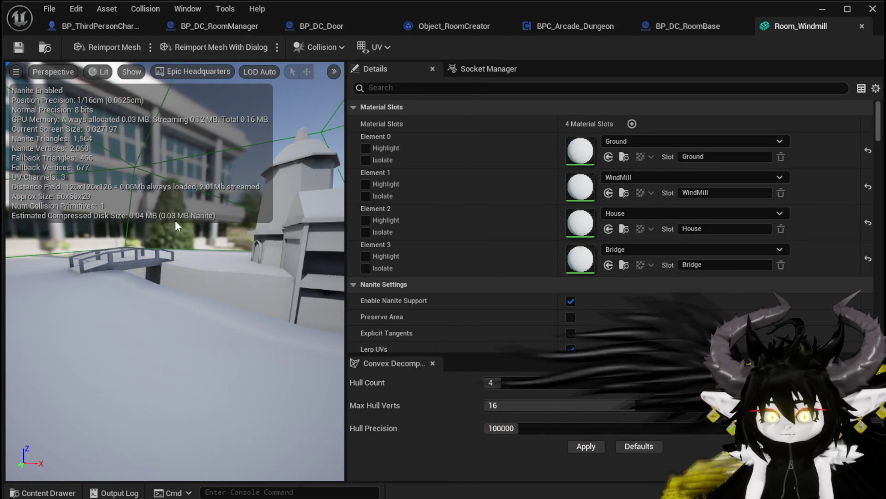
pyautogui.click(129, 213)
pyautogui.press('Delete')
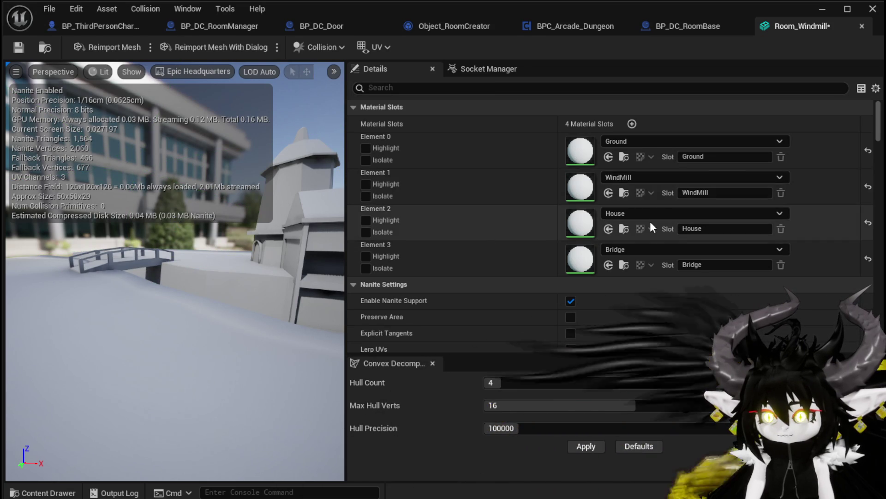
# Set Collision Complexity to Use Complex Collision As Simple
pyautogui.scroll(-2, 651, 215)
pyautogui.scroll(-15, 652, 213)
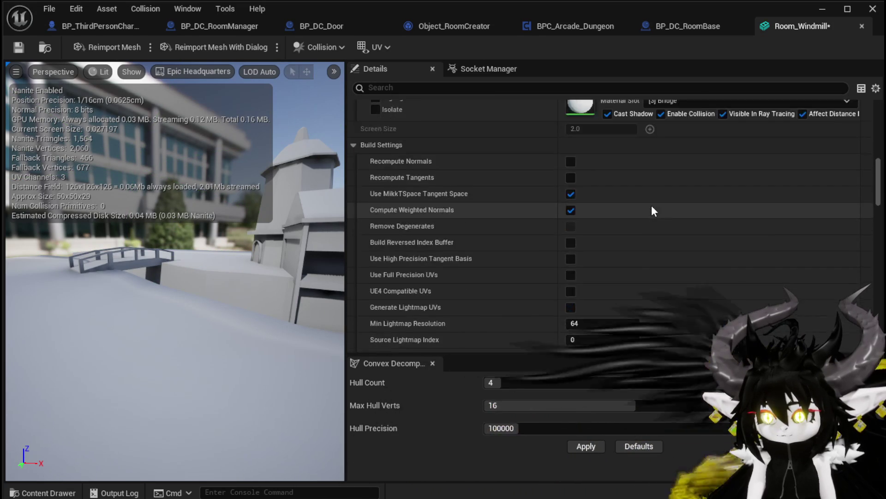
pyautogui.scroll(-10, 653, 207)
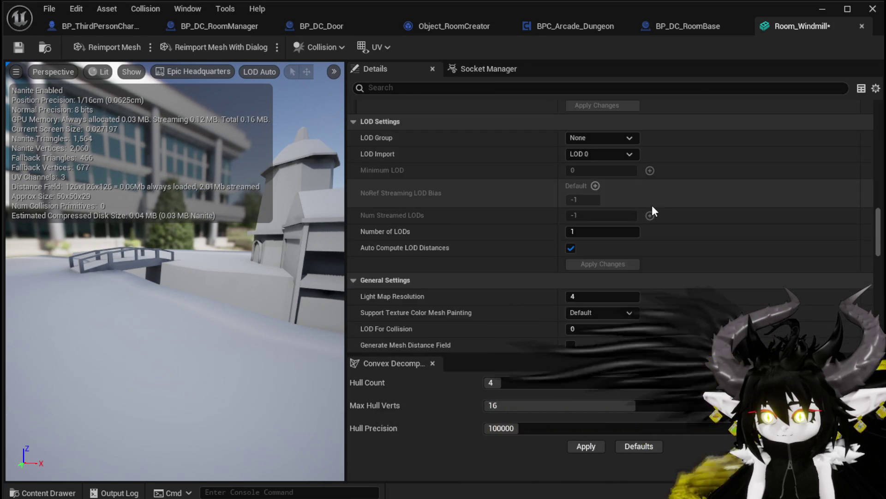
pyautogui.scroll(-12, 653, 207)
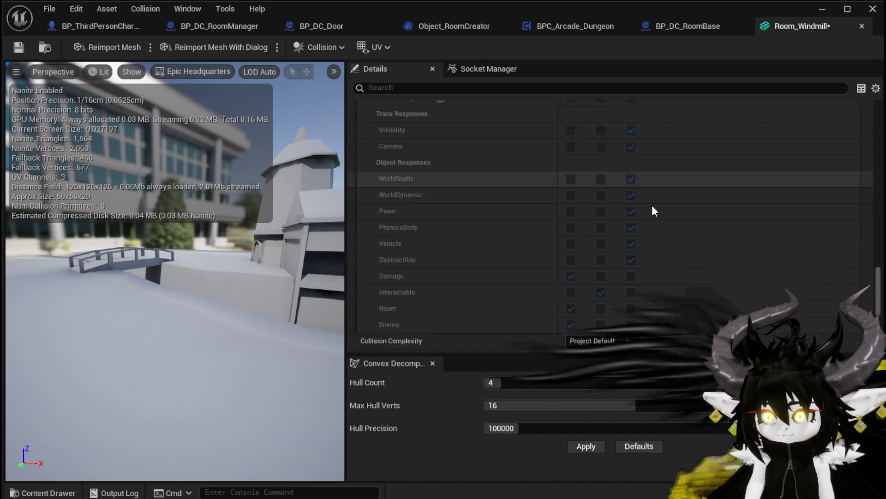
pyautogui.click(595, 226)
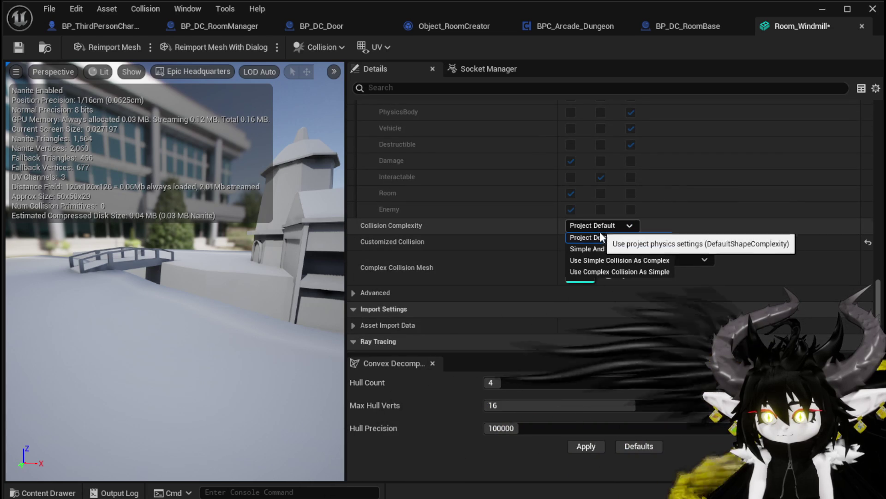
pyautogui.click(586, 271)
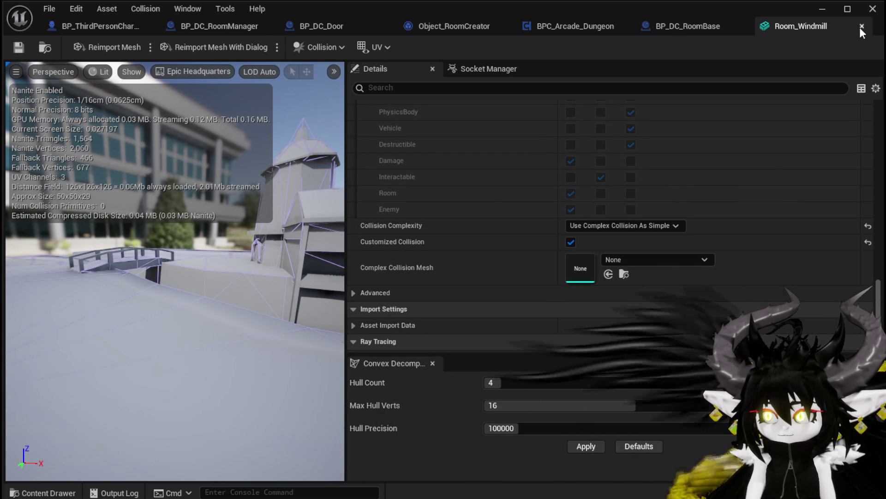
# Close the mesh editor and fly the level view back to the windmill island
pyautogui.middleClick(832, 26)
pyautogui.click(822, 9)
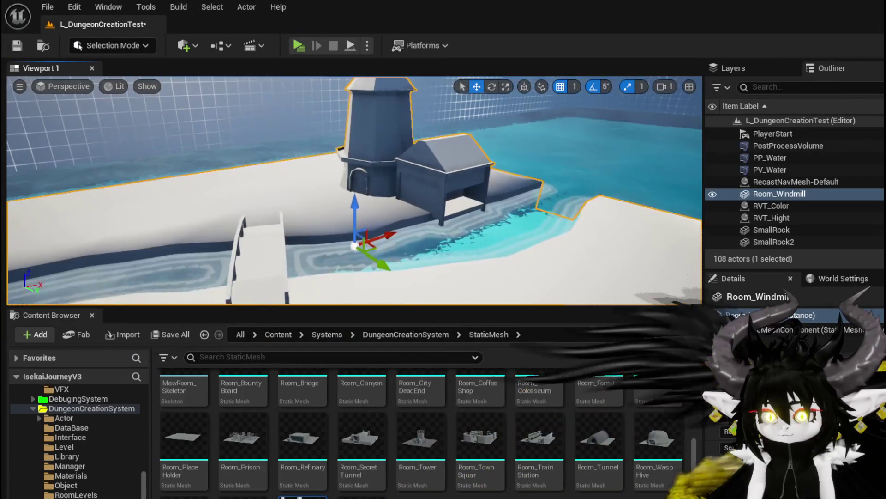
pyautogui.press('w')
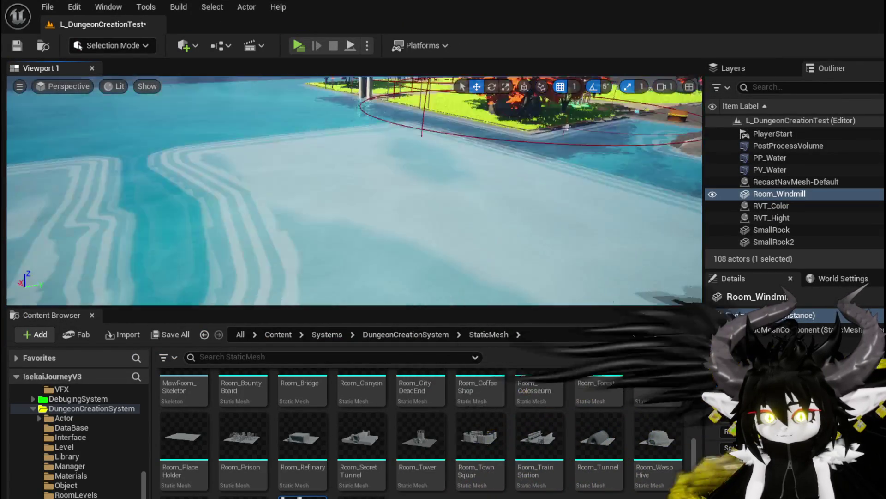
pyautogui.press('s')
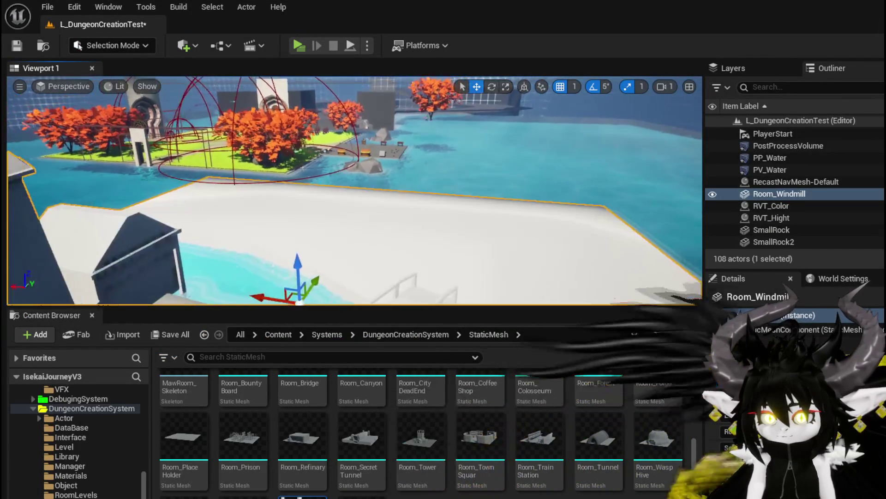
pyautogui.press('a')
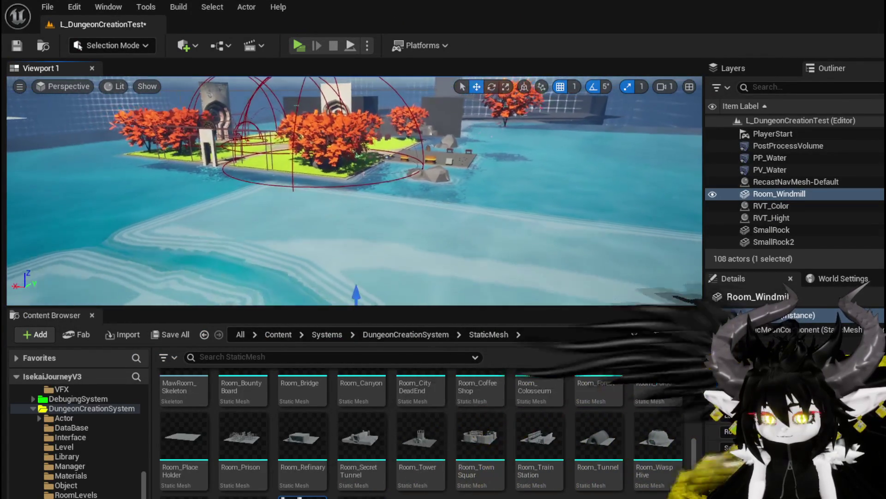
pyautogui.press('w')
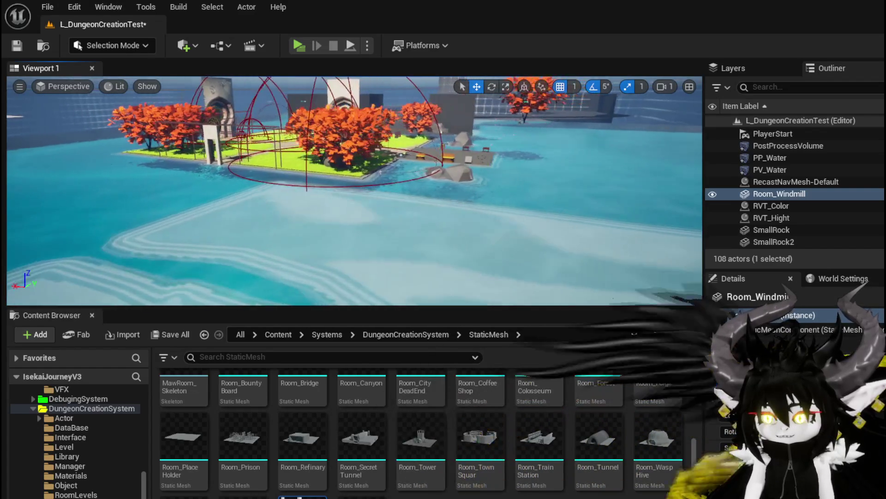
pyautogui.press('s')
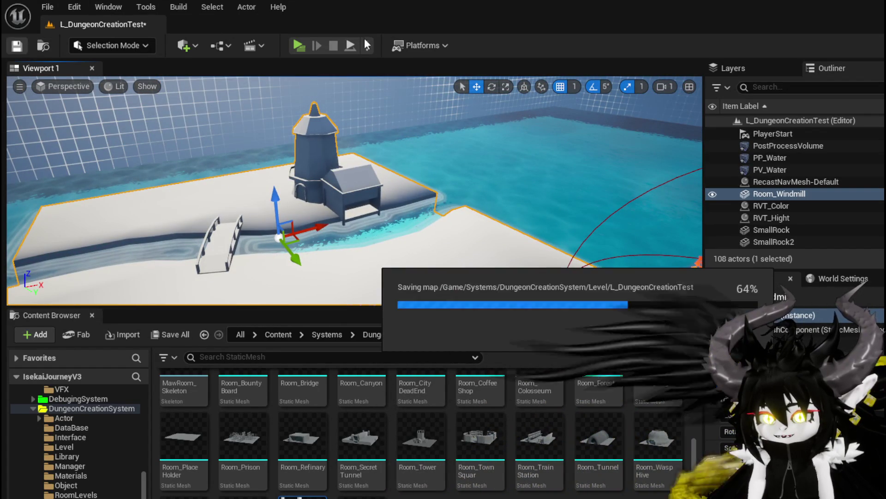
# Playtest the level, running and jumping the character around the Room_Windmill island
pyautogui.click(296, 47)
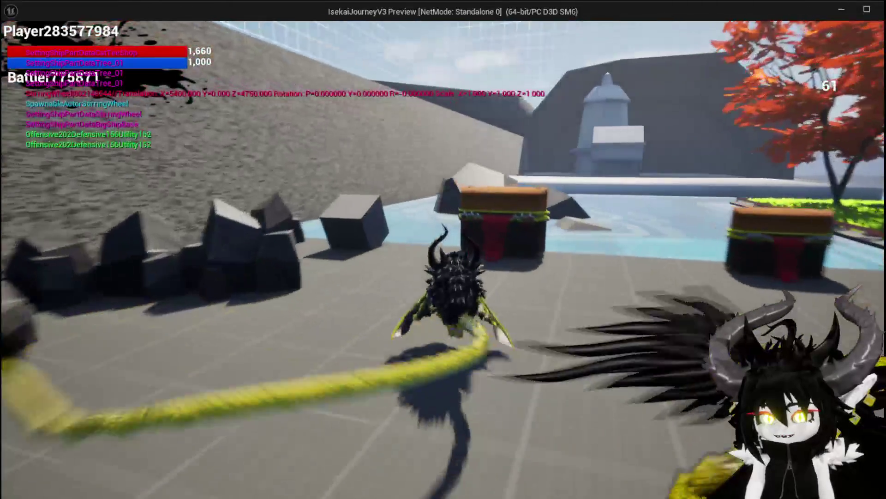
pyautogui.press('space')
pyautogui.press('space')
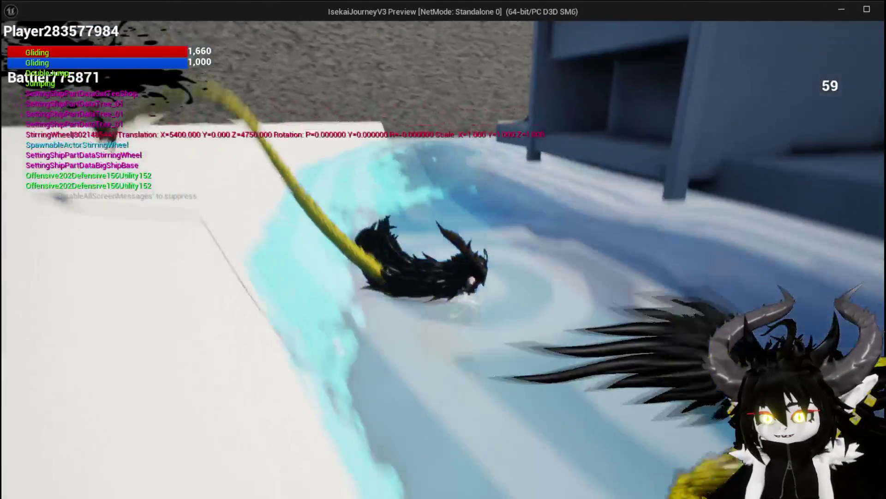
pyautogui.press('space')
pyautogui.press('space')
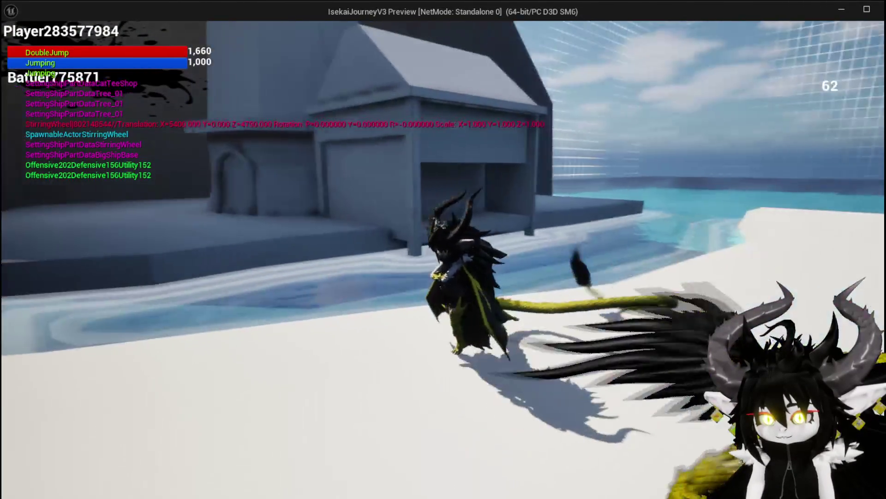
pyautogui.press('w')
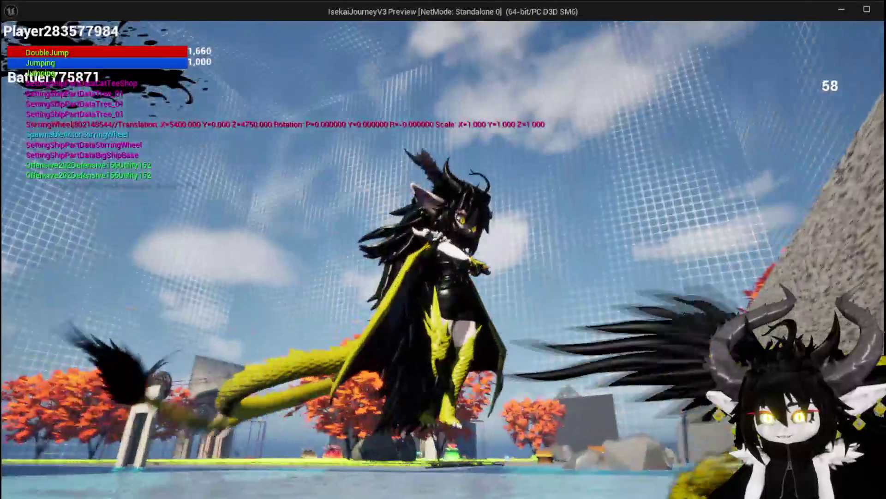
pyautogui.press('s')
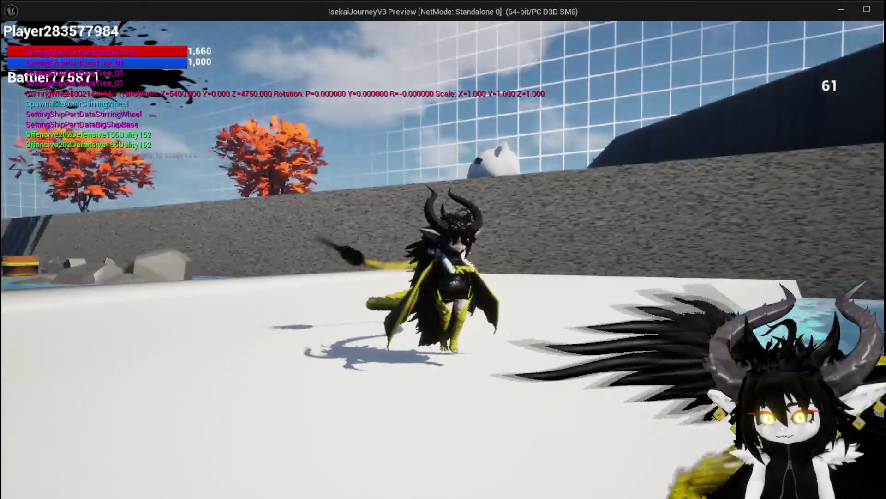
pyautogui.press('space')
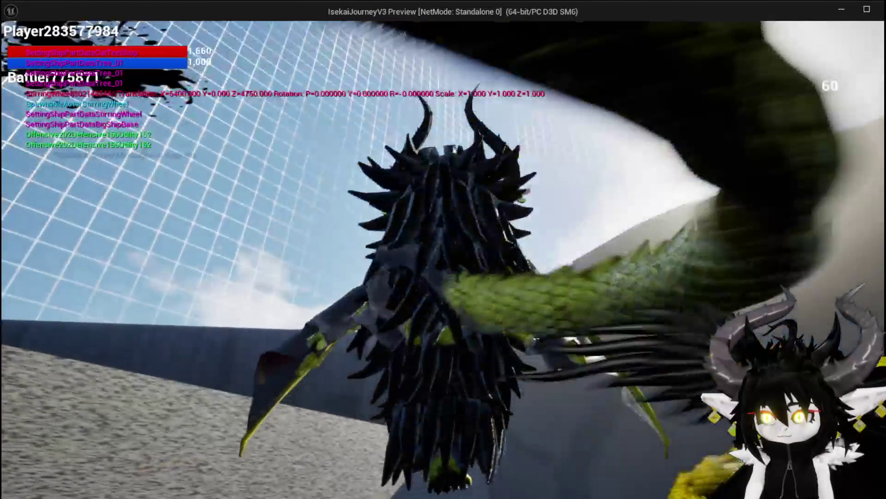
pyautogui.press('space')
pyautogui.press('space')
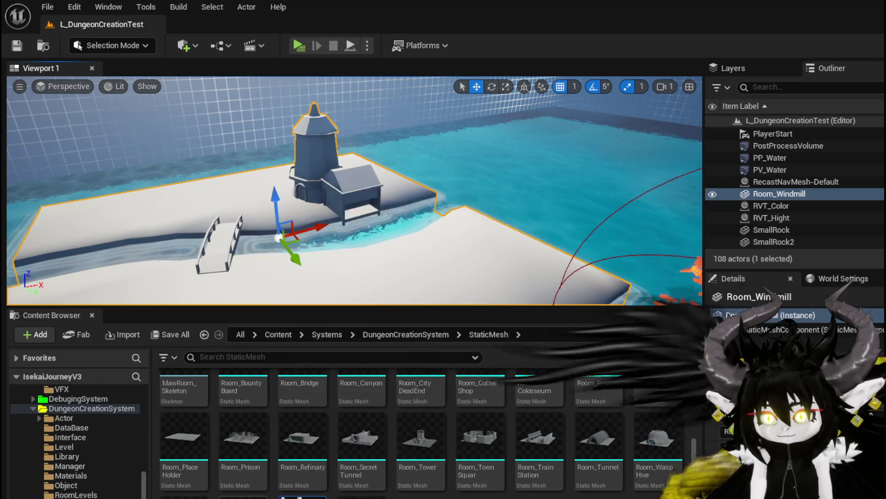
# Delete the Room_Windmill actor from the level and save the dungeon level
pyautogui.scroll(2, 462, 429)
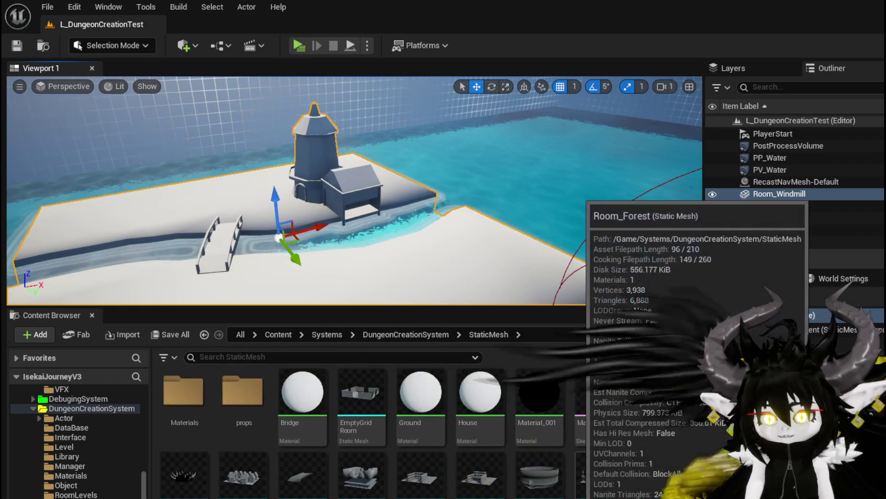
pyautogui.scroll(-2, 424, 434)
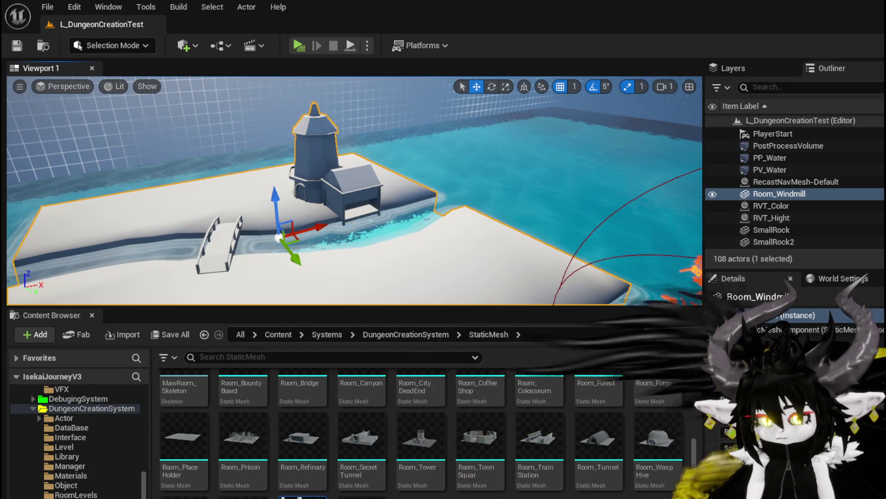
pyautogui.press('Delete')
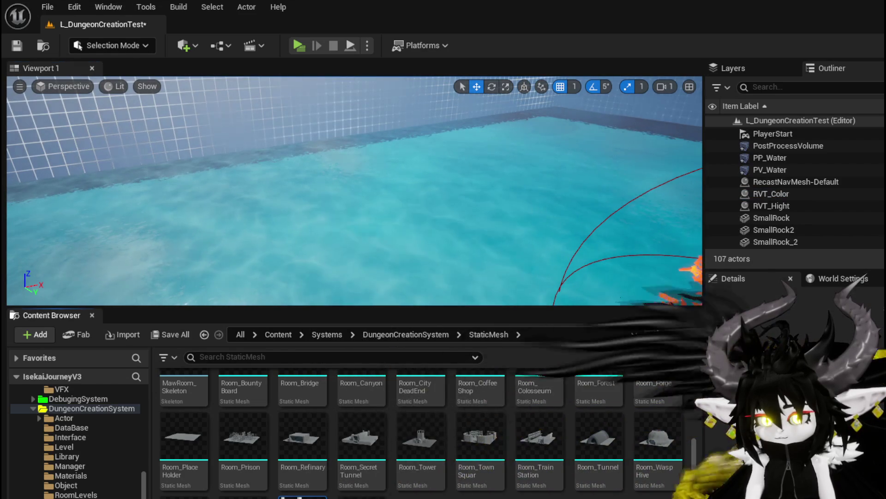
pyautogui.press('Delete')
pyautogui.press('Escape')
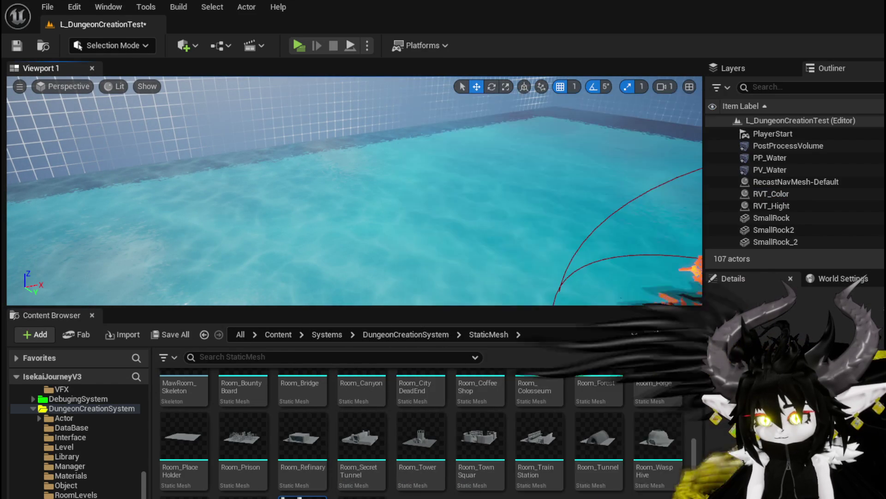
pyautogui.hotkey('ctrl', 'shift', 's')
pyautogui.click(663, 456)
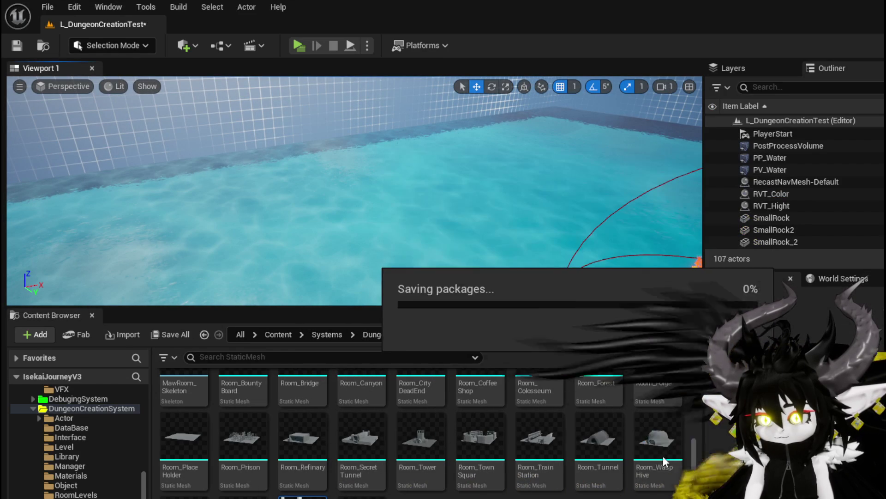
# Delete the Room_Windmill static mesh asset and switch over to Blender
pyautogui.press('Delete')
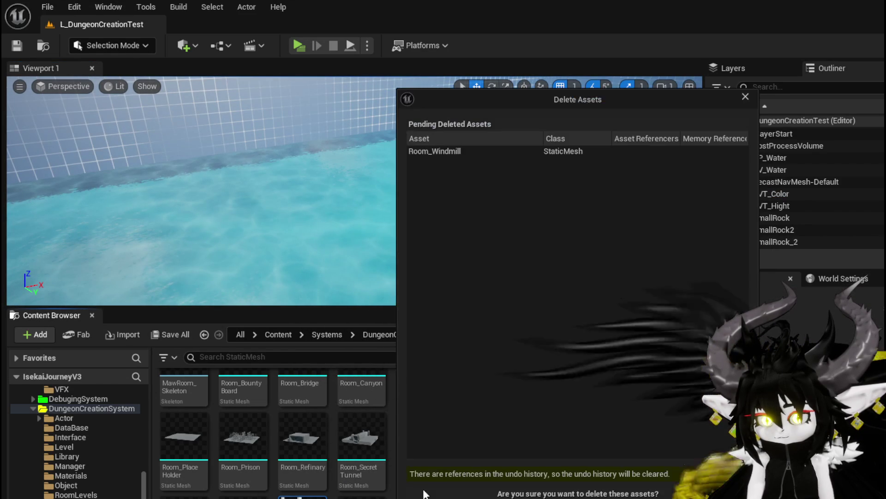
pyautogui.click(424, 493)
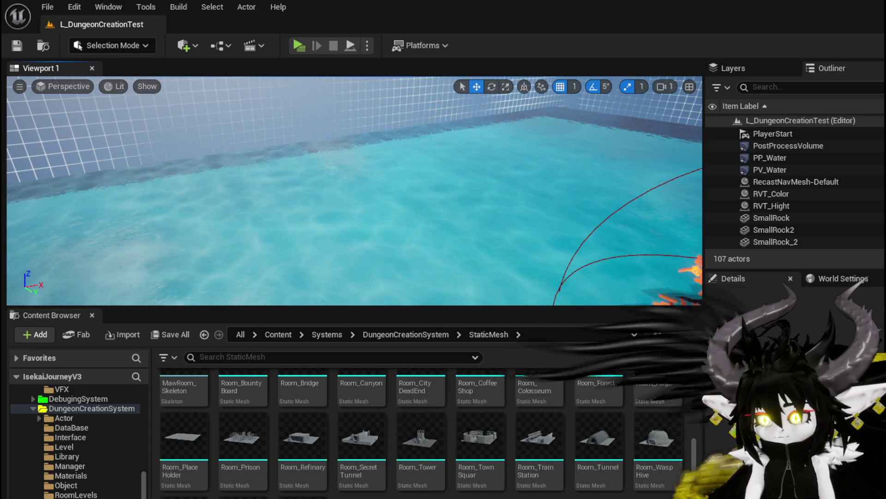
pyautogui.hotkey('alt', 'Tab')
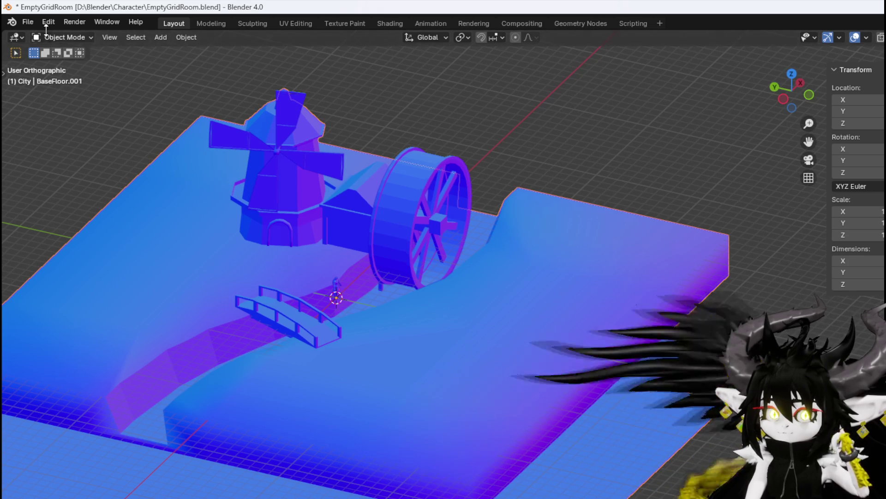
# Enter Edit Mode on BaseFloor.001 and select all of its vertices
pyautogui.click(55, 38)
pyautogui.click(67, 65)
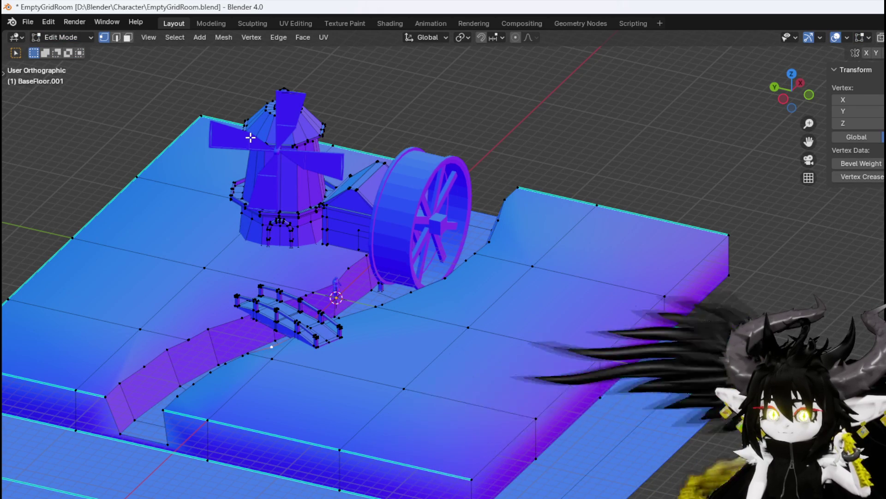
pyautogui.moveTo(250, 137)
pyautogui.mouseDown()
pyautogui.moveTo(337, 116)
pyautogui.moveTo(286, 162)
pyautogui.moveTo(265, 143)
pyautogui.moveTo(319, 143)
pyautogui.moveTo(300, 152)
pyautogui.moveTo(257, 122)
pyautogui.mouseUp()
pyautogui.press('a')
pyautogui.scroll(3, 208, 157)
pyautogui.scroll(-5, 208, 157)
pyautogui.moveTo(208, 157)
pyautogui.mouseDown()
pyautogui.moveTo(362, 131)
pyautogui.moveTo(252, 140)
pyautogui.mouseUp()
# Merge vertices By Distance across the floor mesh, then return to Object Mode
pyautogui.press('m')
pyautogui.click(253, 147)
pyautogui.press('m')
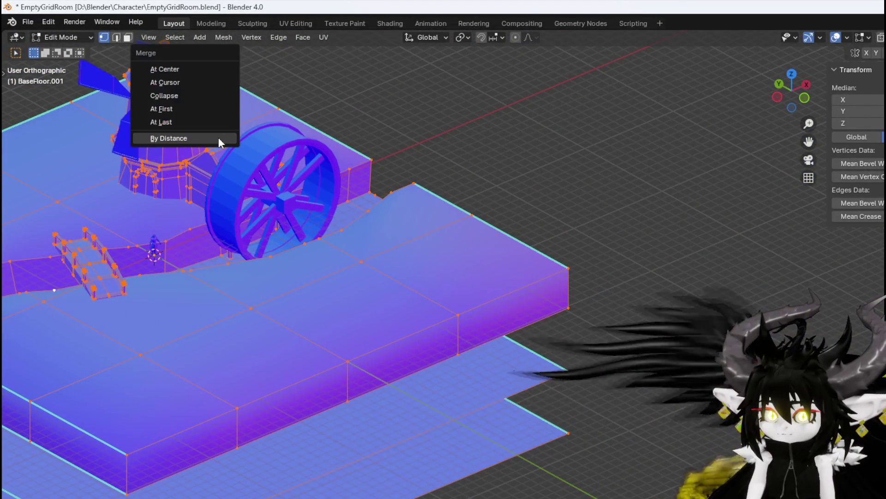
pyautogui.click(219, 137)
pyautogui.moveTo(288, 147); pyautogui.dragTo(354, 148)
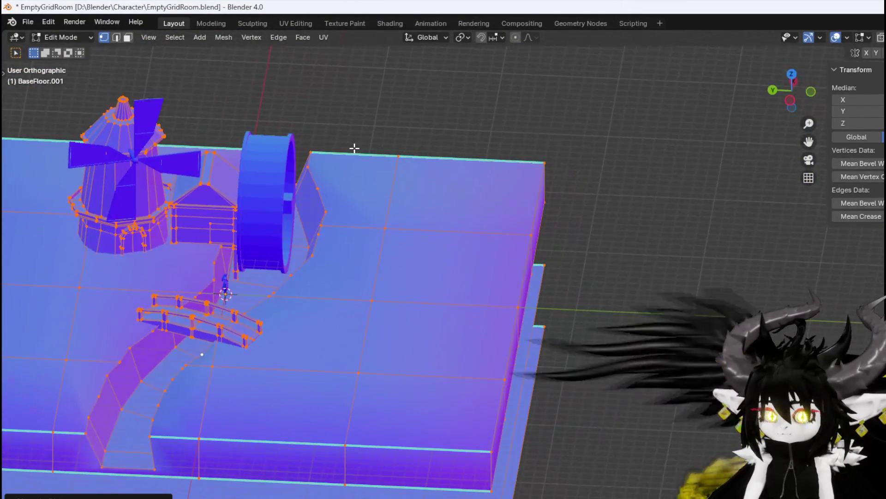
pyautogui.click(48, 38)
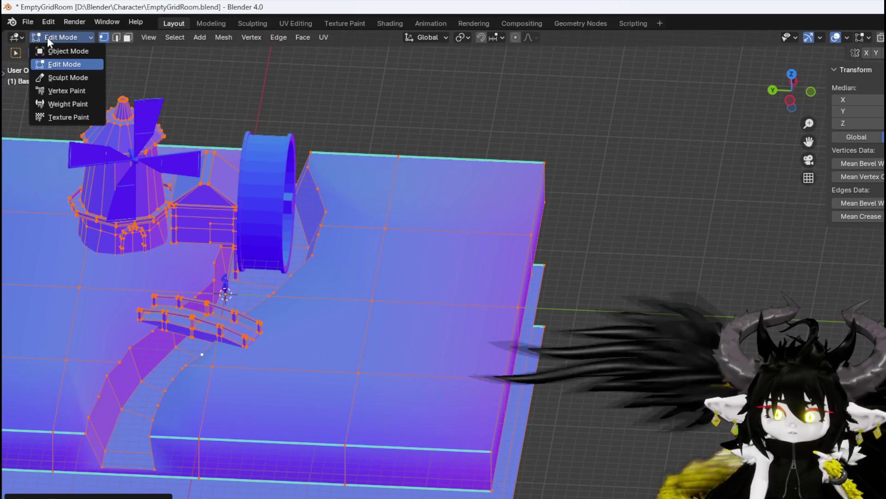
pyautogui.click(54, 51)
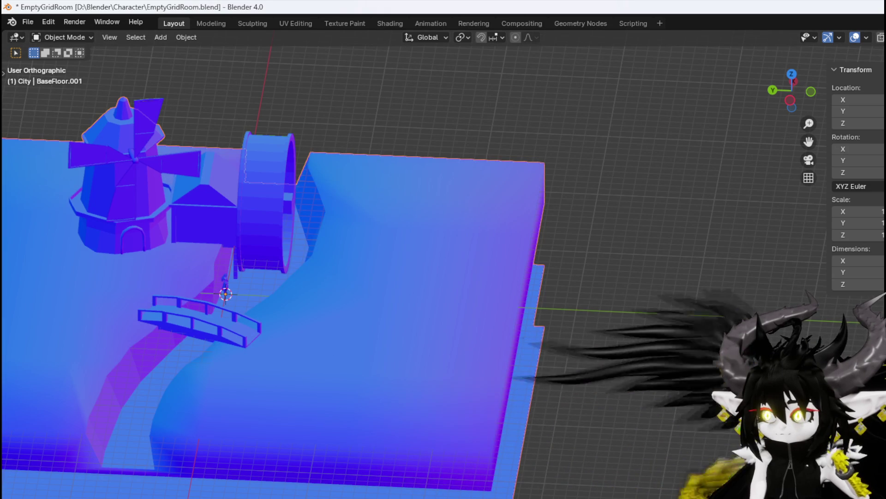
# Select the bridge and revert its accidental stretch so the windmill room is unchanged
pyautogui.click(569, 208)
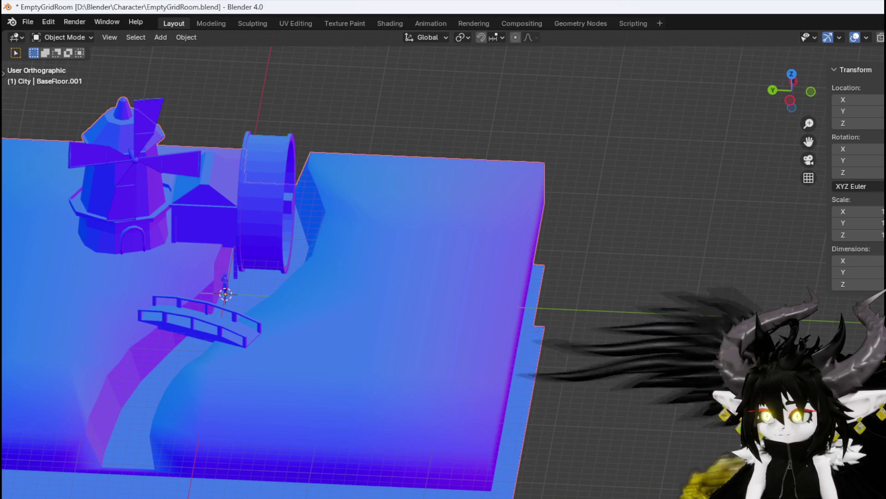
pyautogui.hotkey('alt', 'h')
pyautogui.click(440, 262)
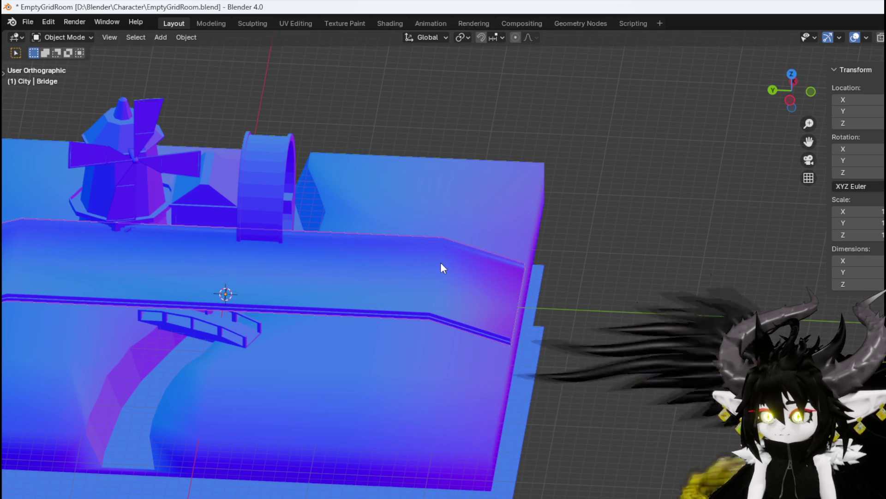
pyautogui.hotkey('ctrl', 'z')
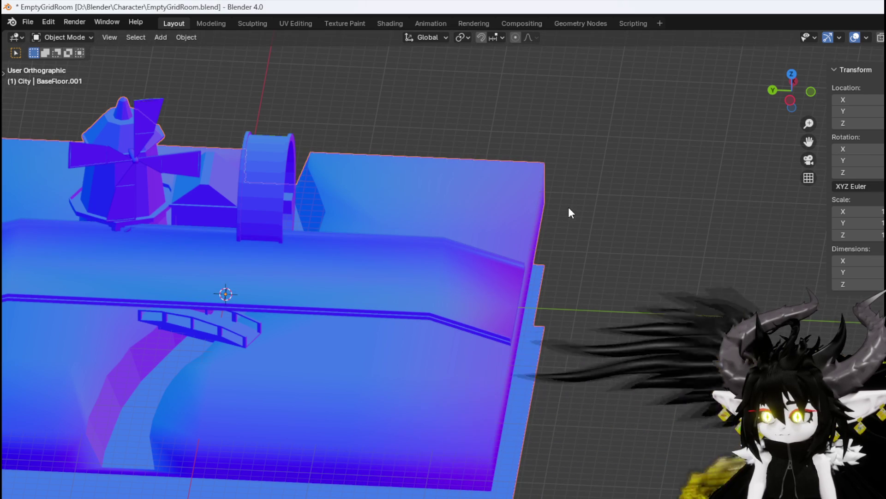
pyautogui.click(368, 264)
pyautogui.press('Delete')
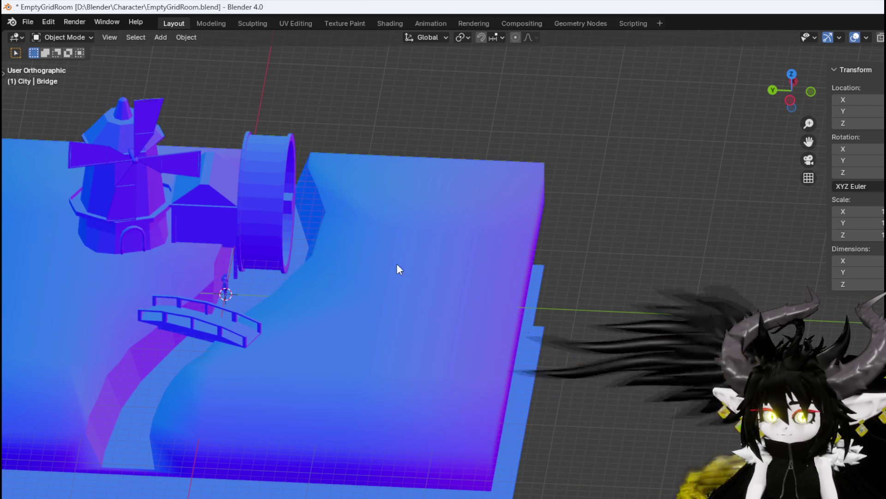
pyautogui.click(31, 25)
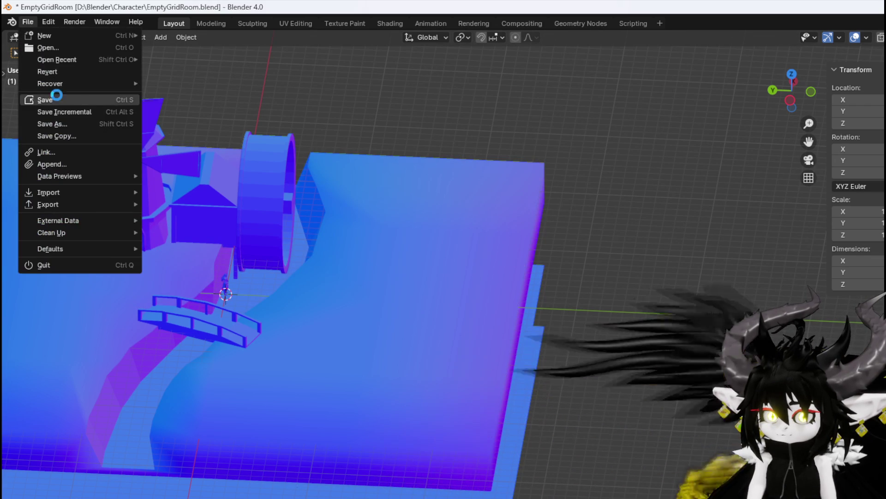
# Save the blend file, export the BaseFloor.001 floor slab as FBX, then save again
pyautogui.click(55, 100)
pyautogui.click(392, 173)
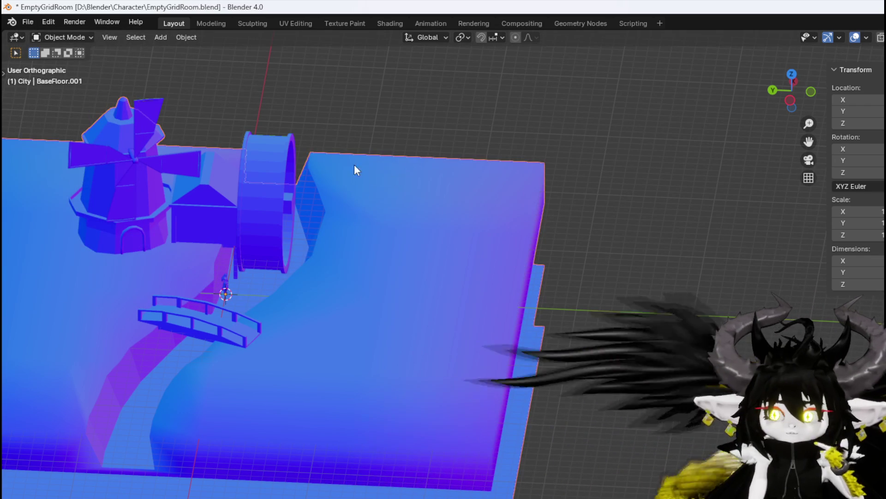
pyautogui.click(26, 23)
pyautogui.moveTo(55, 207)
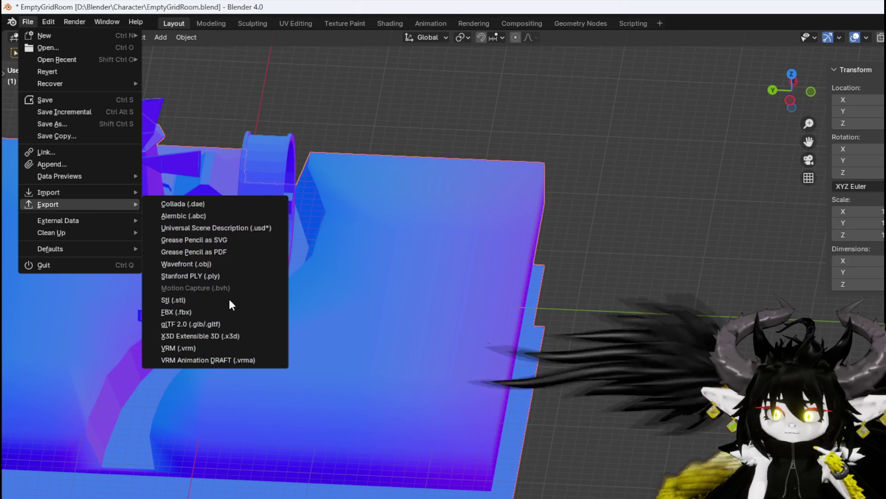
pyautogui.click(200, 311)
pyautogui.press('Return')
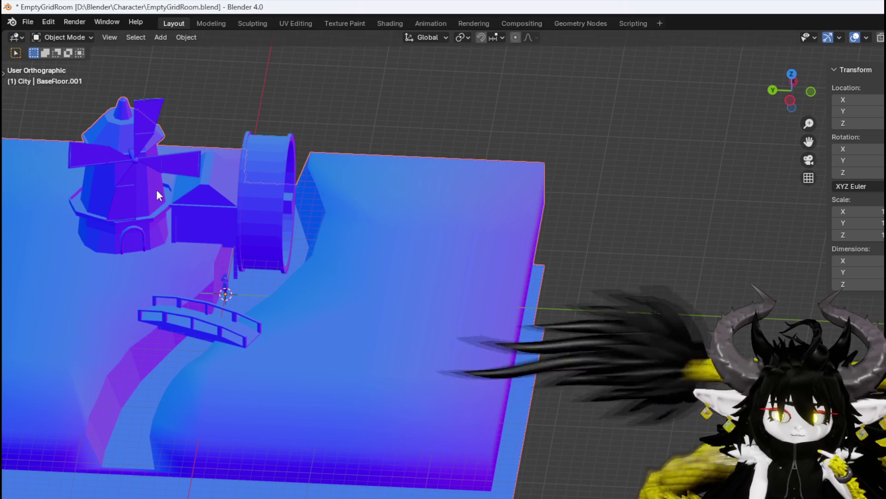
pyautogui.click(27, 24)
pyautogui.click(46, 96)
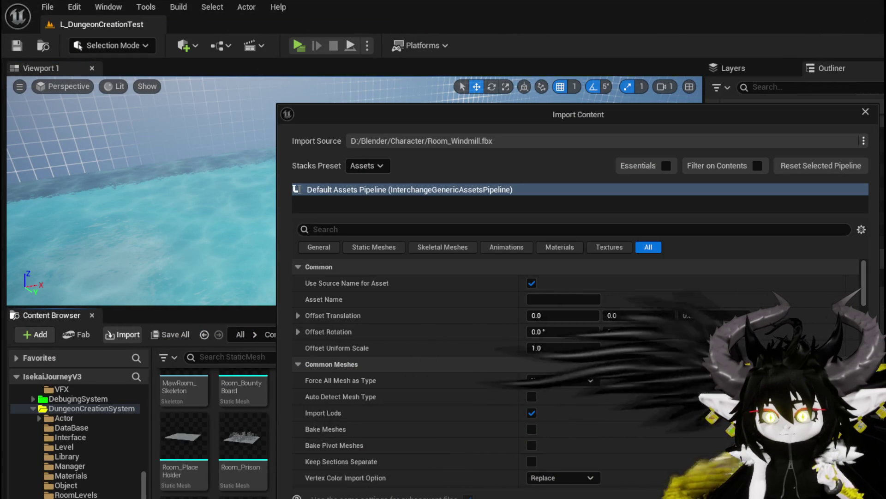
# Force all meshes in Room_Windmill.fbx to import as Static Mesh
pyautogui.scroll(-5, 577, 370)
pyautogui.scroll(-6, 577, 370)
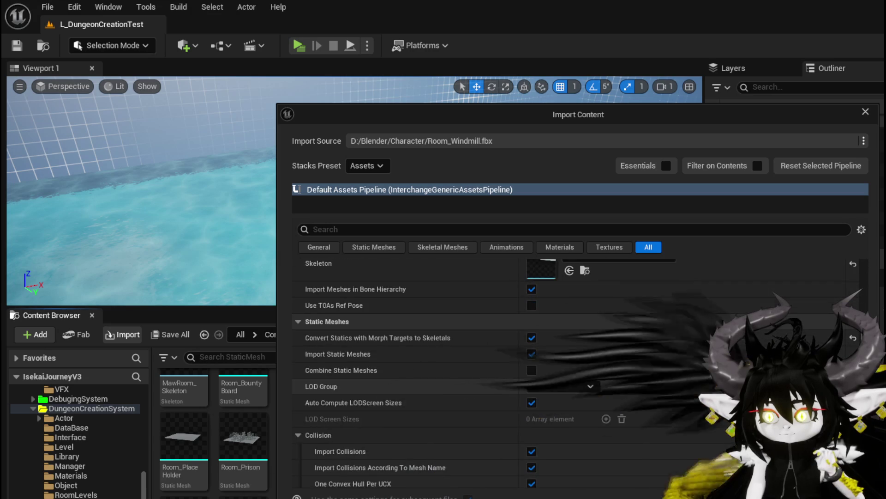
pyautogui.scroll(7, 577, 369)
pyautogui.scroll(2, 574, 287)
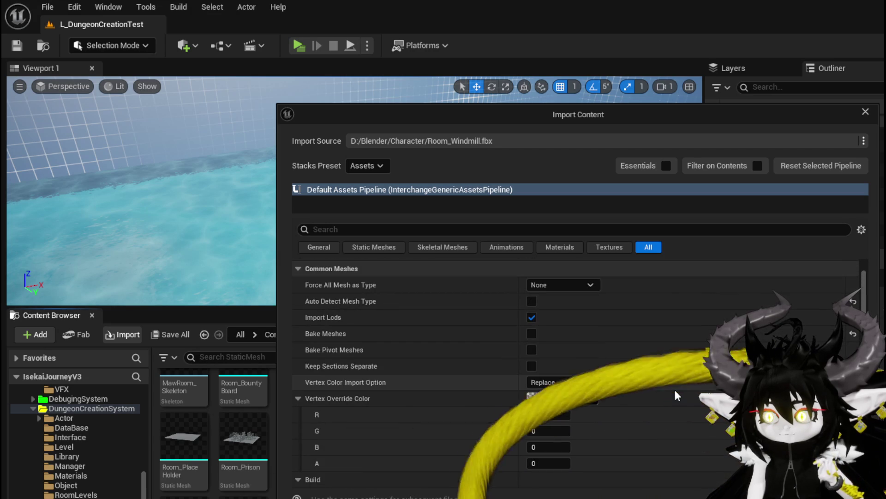
pyautogui.click(574, 285)
pyautogui.click(554, 298)
# Reduce the import build scale from 100 to 1.0
pyautogui.scroll(-15, 577, 369)
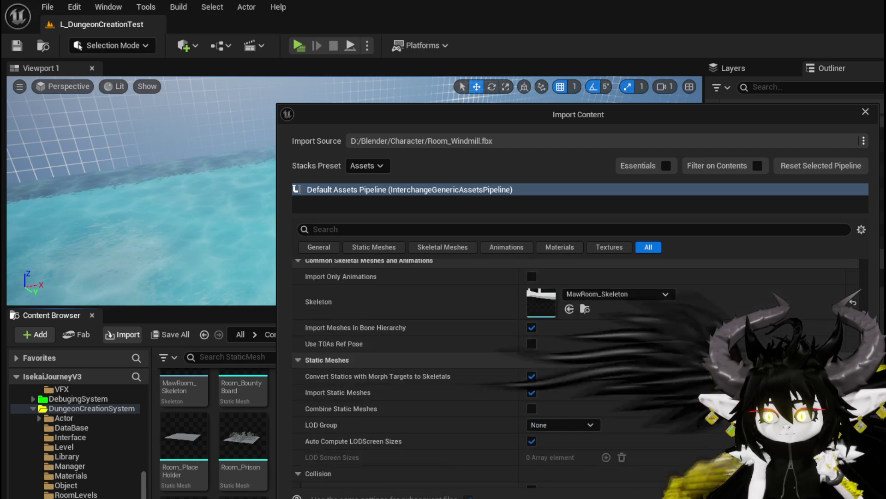
pyautogui.scroll(-7, 578, 369)
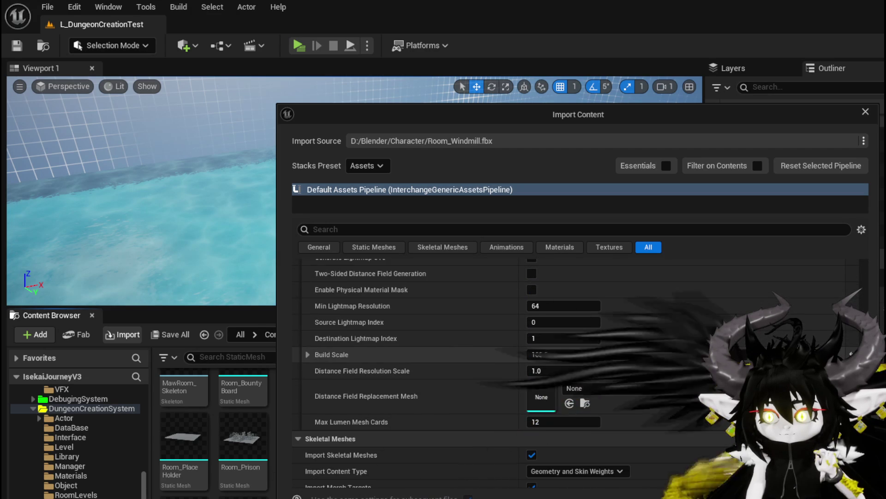
pyautogui.click(579, 357)
pyautogui.write('1')
pyautogui.press('Return')
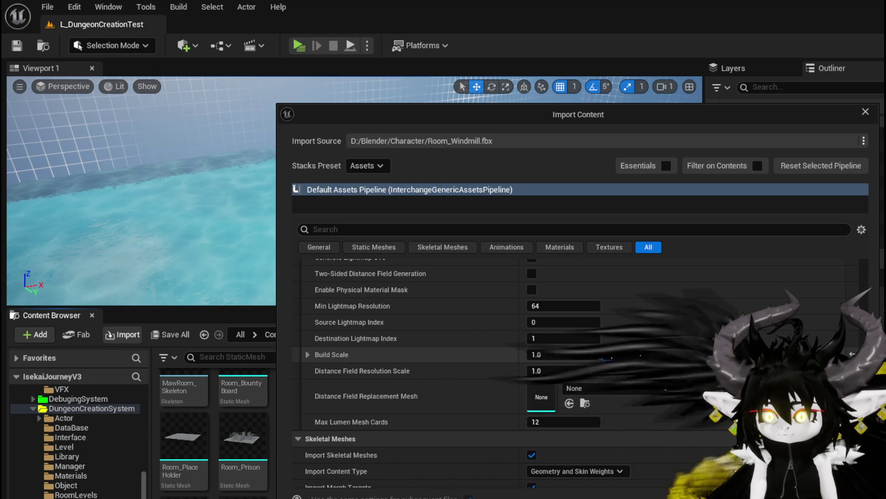
pyautogui.click(697, 354)
pyautogui.write('1')
pyautogui.press('Return')
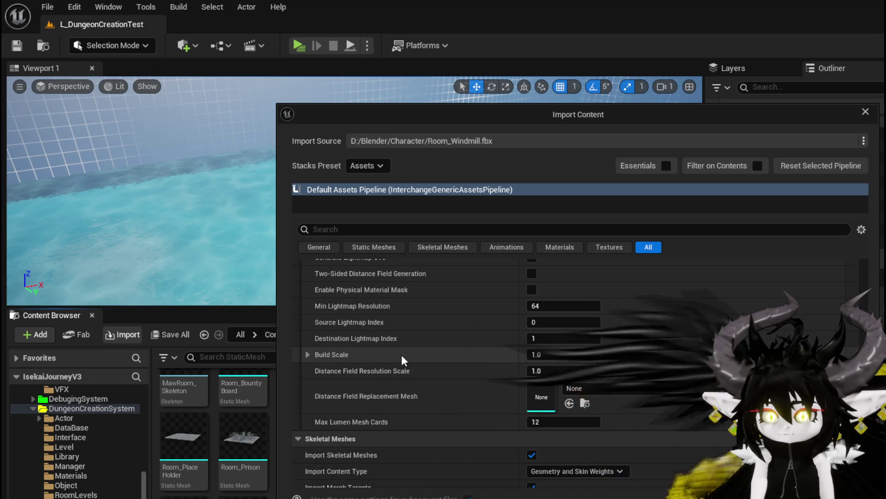
# Toggle the skeletal mesh and morph target import options, leaving morph targets off
pyautogui.scroll(-3, 401, 352)
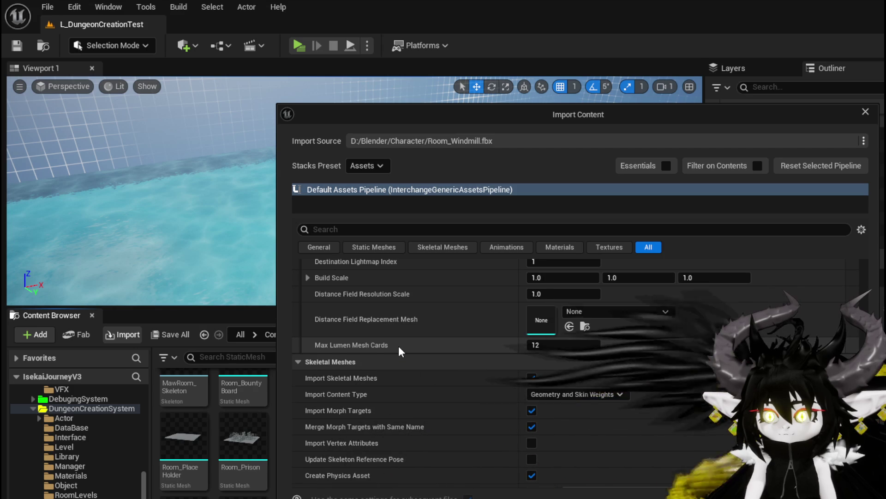
pyautogui.scroll(-2, 398, 348)
pyautogui.scroll(-3, 398, 347)
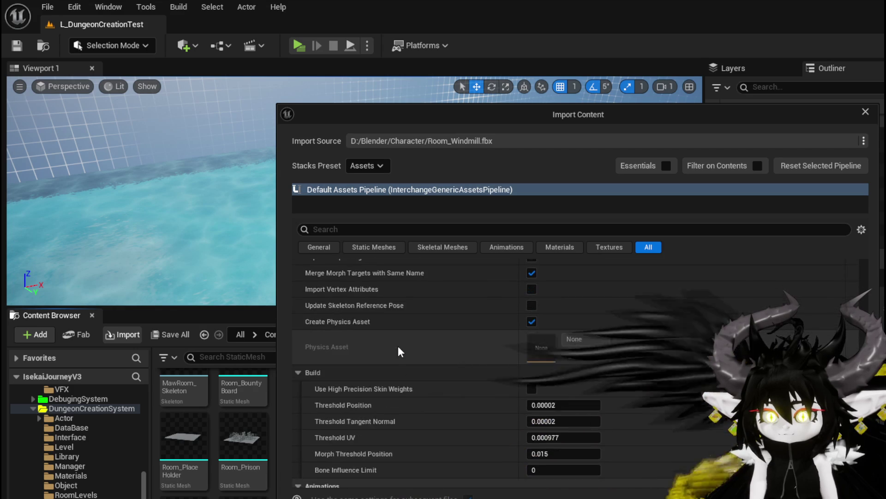
pyautogui.scroll(3, 398, 345)
pyautogui.click(532, 320)
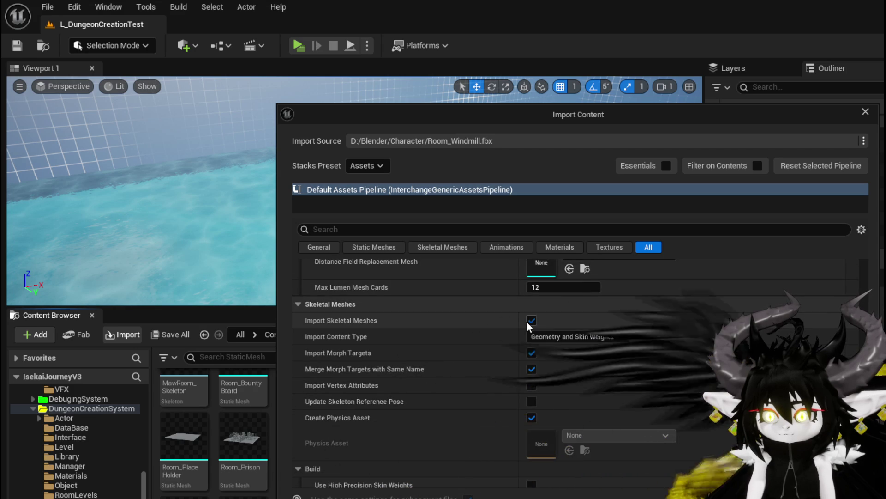
pyautogui.click(532, 354)
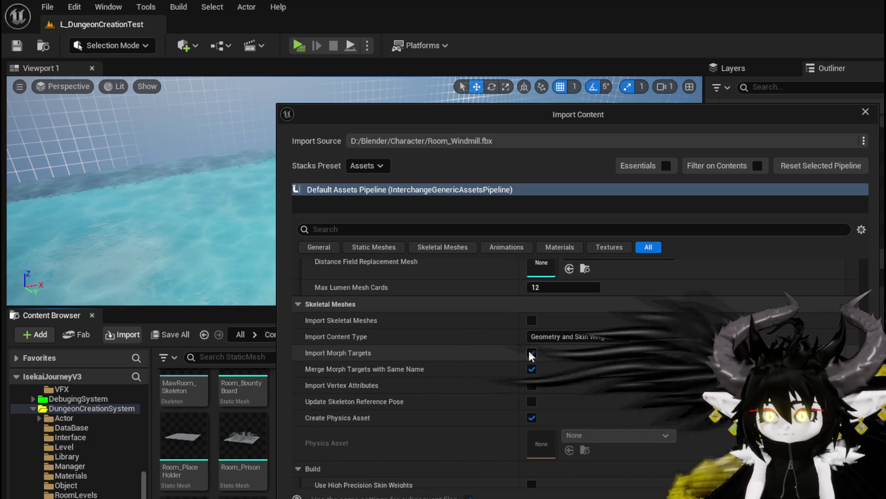
pyautogui.click(532, 320)
pyautogui.click(531, 352)
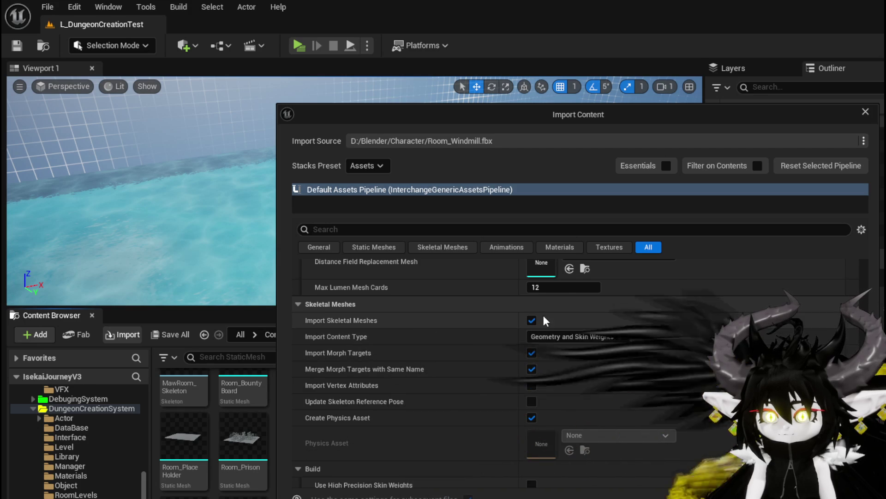
pyautogui.click(531, 353)
# Review the remaining options and run the Room_Windmill.fbx import
pyautogui.scroll(-4, 443, 347)
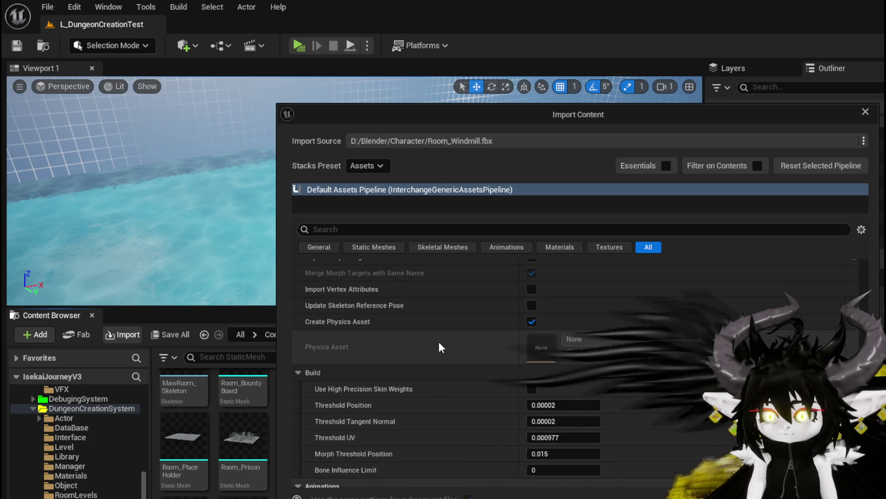
pyautogui.scroll(-3, 440, 347)
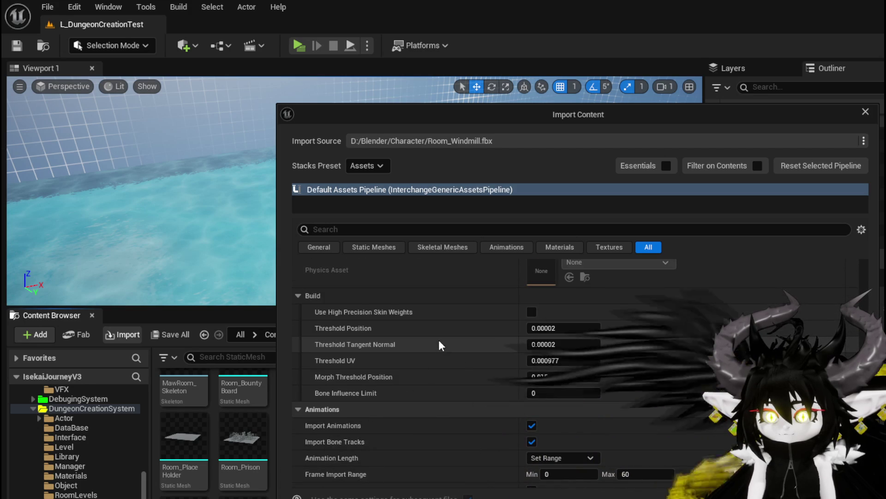
pyautogui.scroll(-5, 439, 345)
pyautogui.scroll(-10, 439, 338)
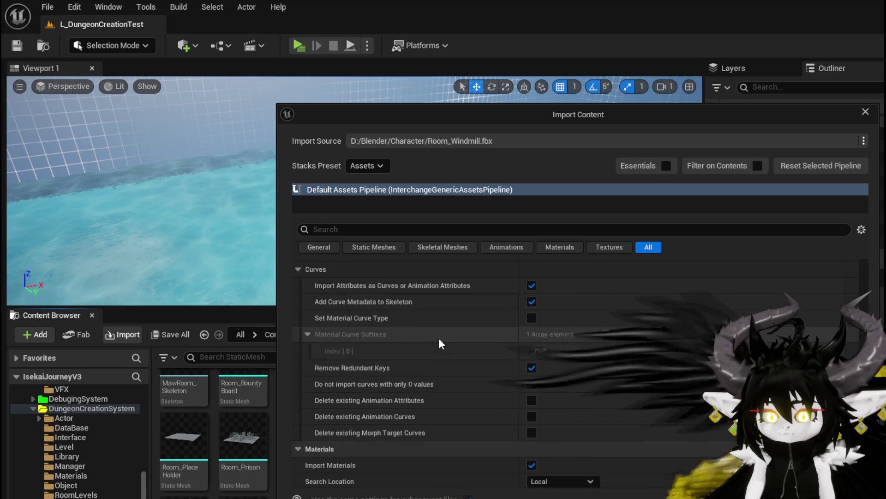
pyautogui.scroll(10, 439, 342)
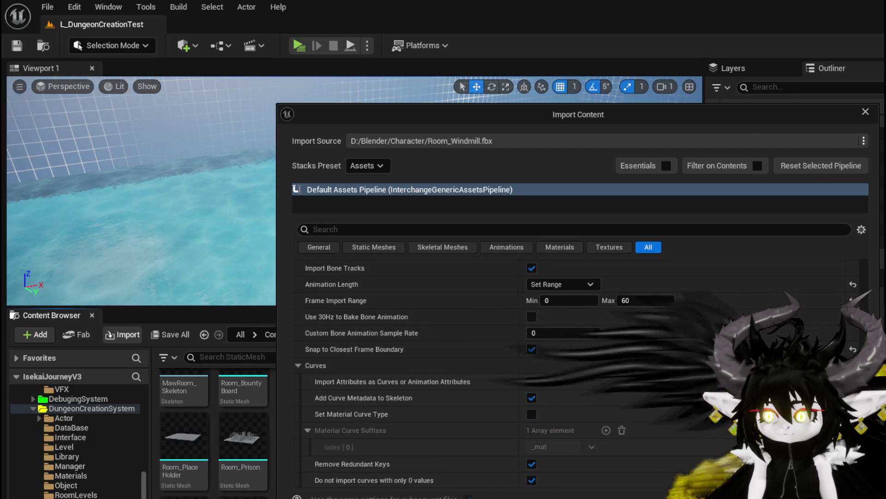
pyautogui.press('Return')
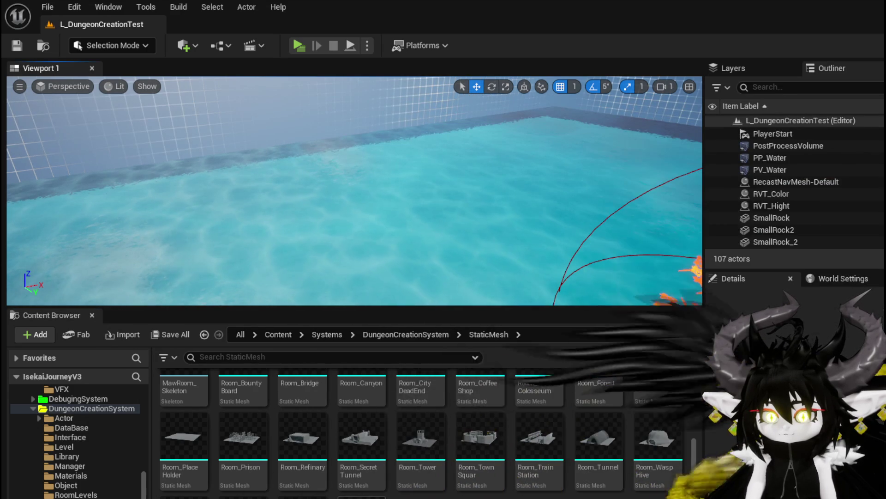
# Drop Room_Windmill onto the water in the level, keep the asset, and restart the import
pyautogui.moveTo(362, 497); pyautogui.dragTo(438, 245)
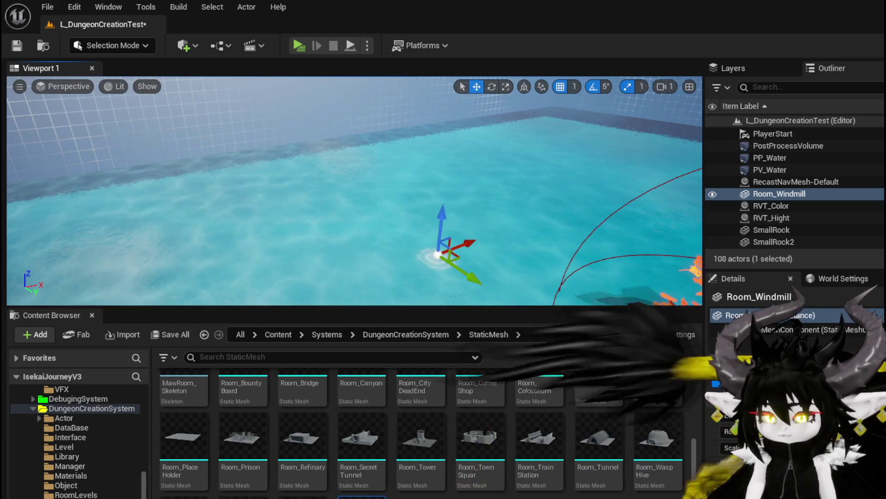
pyautogui.press('Delete')
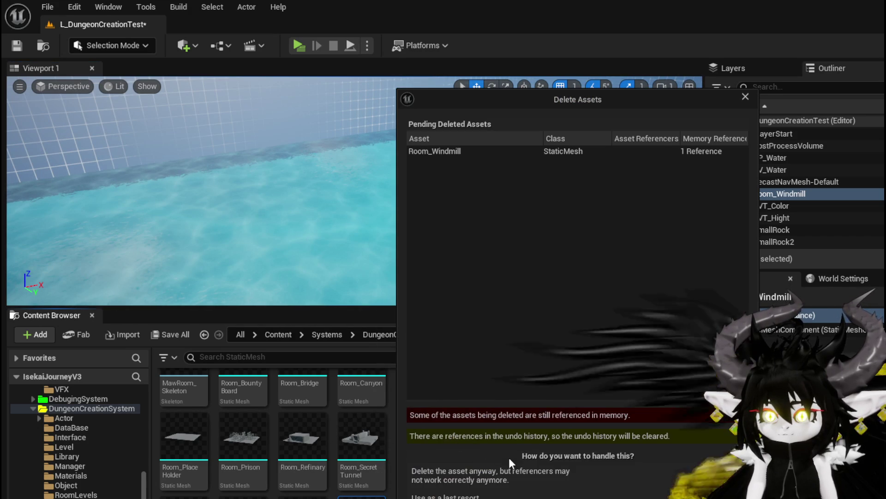
pyautogui.press('Escape')
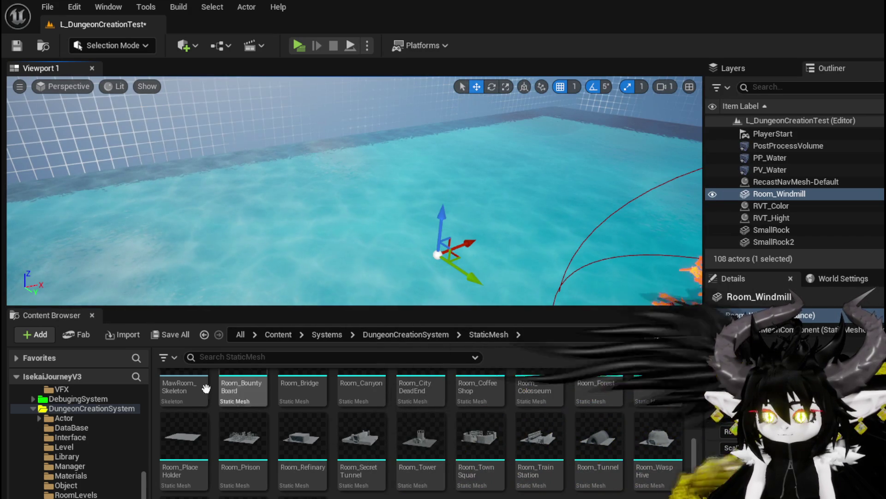
pyautogui.click(128, 336)
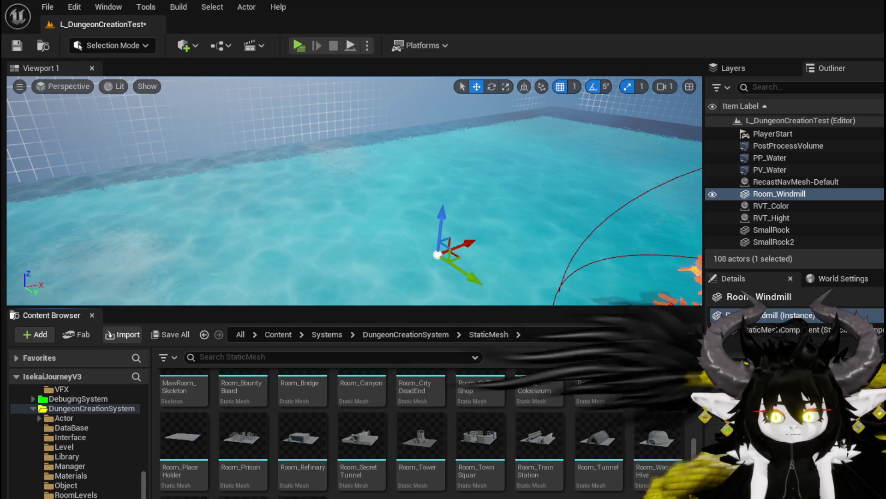
# Uncheck Build Nanite in the Room_Windmill.fbx import options, then close the dialog
pyautogui.scroll(-10, 582, 386)
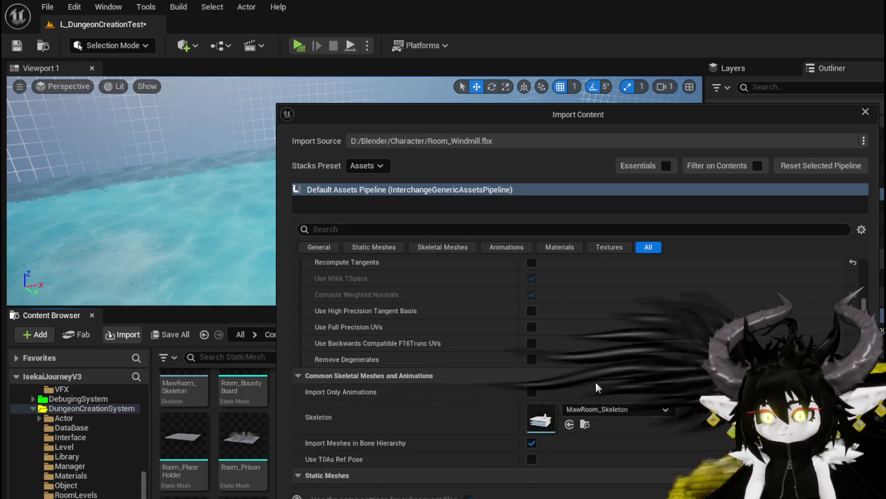
pyautogui.scroll(-12, 598, 380)
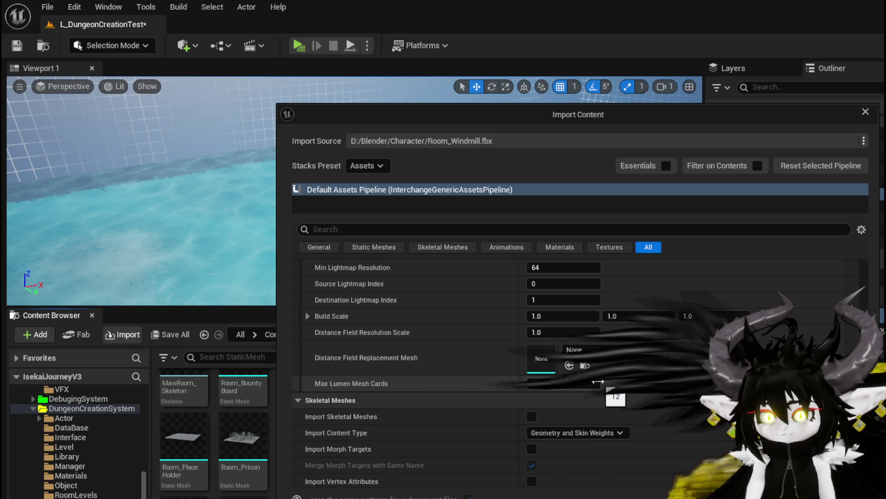
pyautogui.scroll(4, 597, 380)
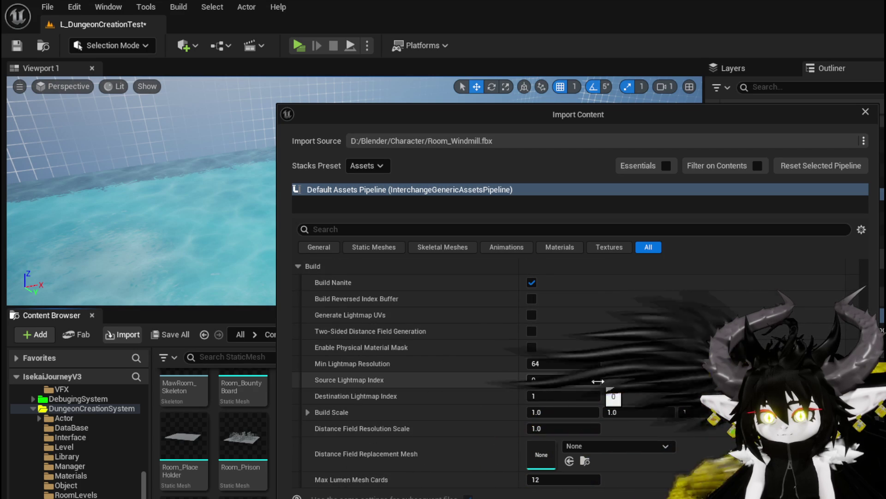
pyautogui.click(532, 282)
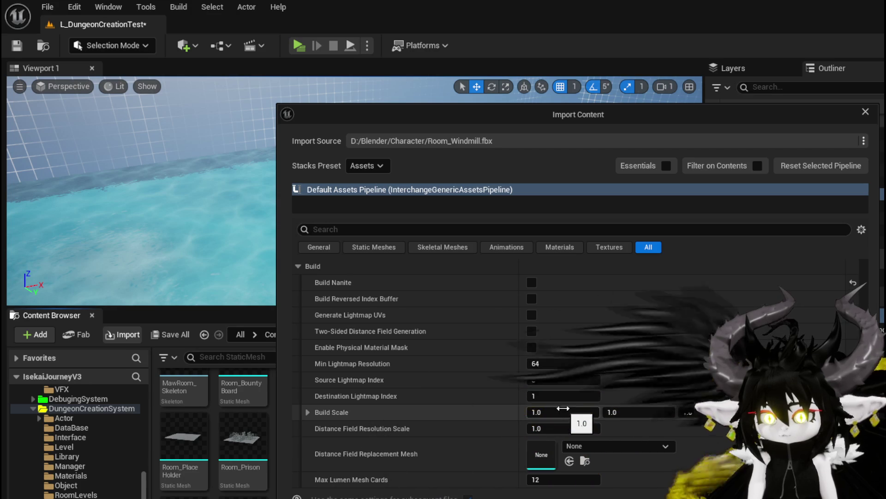
pyautogui.scroll(3, 529, 379)
pyautogui.scroll(5, 529, 380)
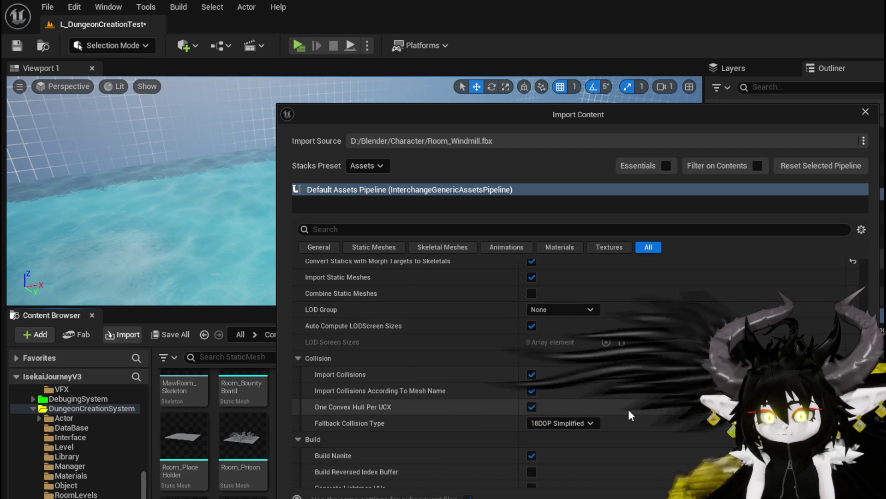
pyautogui.scroll(3, 628, 406)
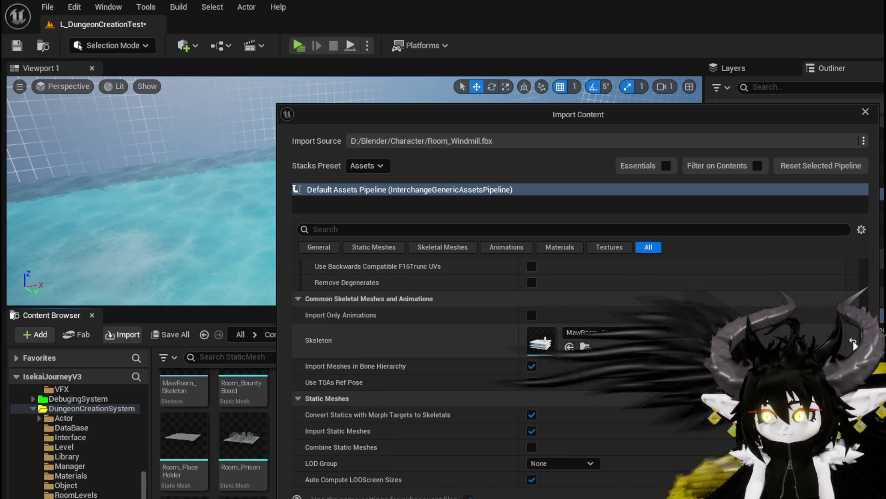
pyautogui.scroll(10, 671, 367)
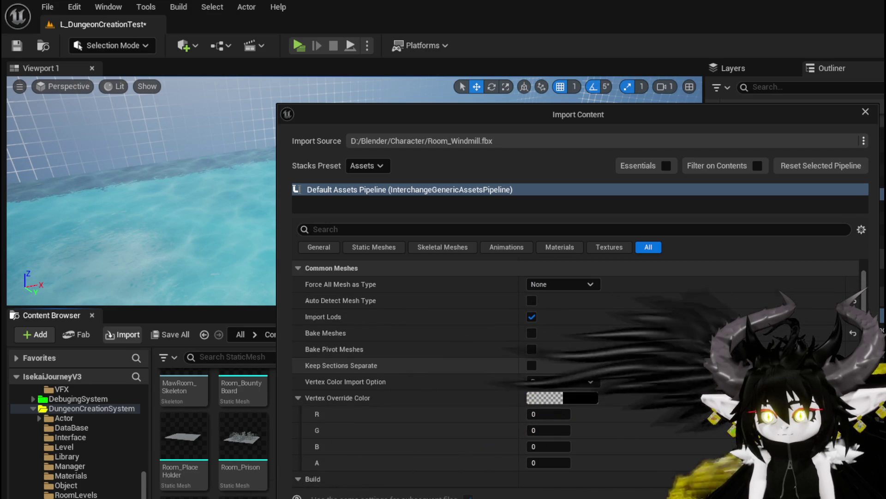
pyautogui.scroll(3, 658, 361)
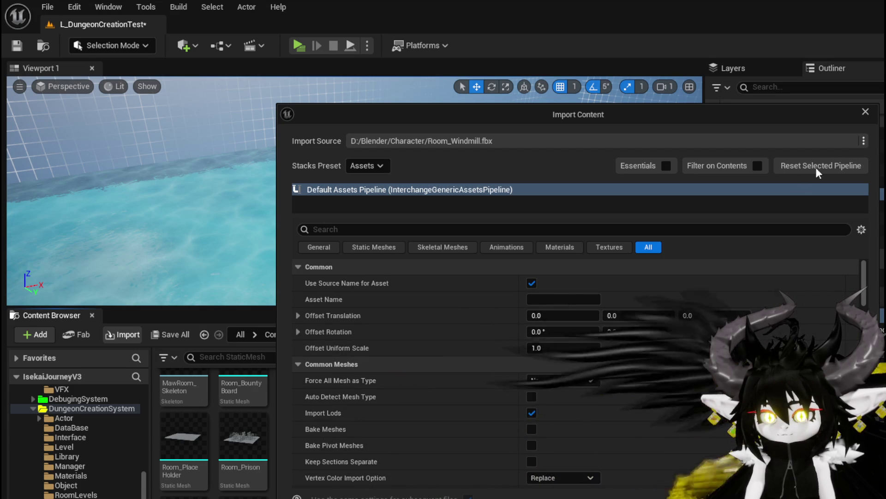
pyautogui.click(864, 118)
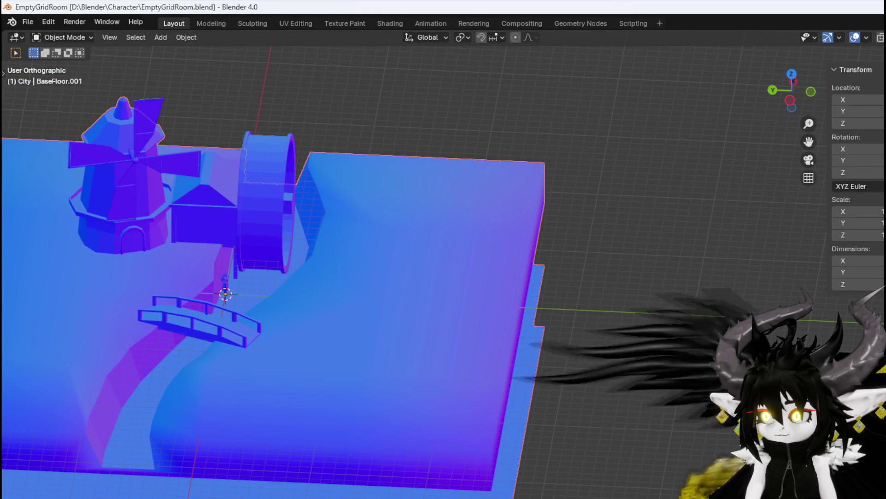
# Undo and redo back to the full TownSquare room, then select its walls
pyautogui.hotkey('ctrl', 'shift', 'z')
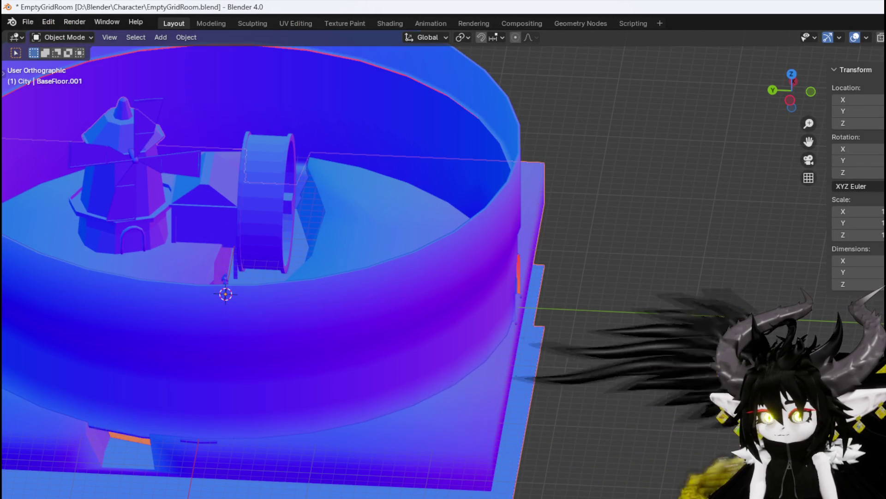
pyautogui.hotkey('ctrl', 'z')
pyautogui.hotkey('ctrl', 'z')
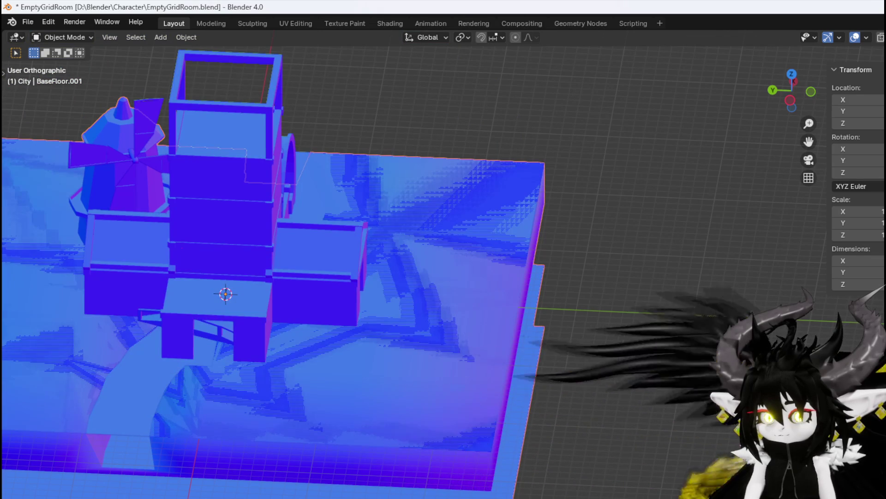
pyautogui.hotkey('ctrl', 'shift', 'z')
pyautogui.hotkey('ctrl', 'z')
pyautogui.hotkey('ctrl', 'shift', 'z')
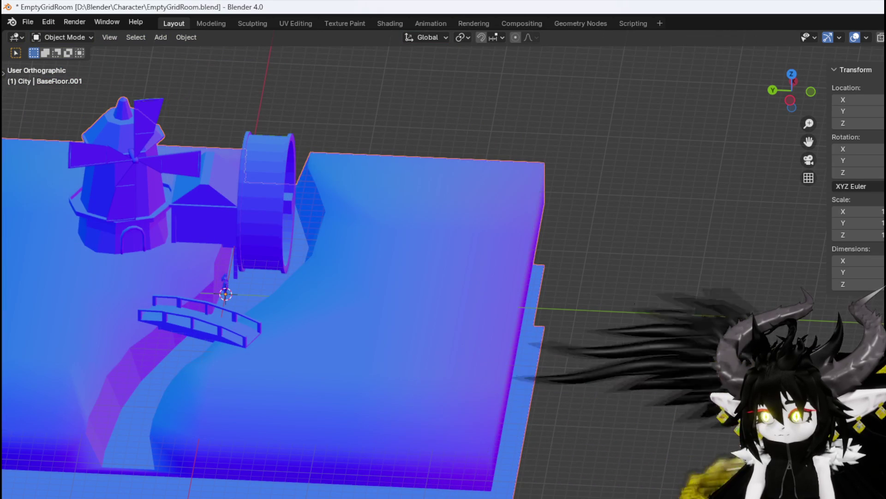
pyautogui.hotkey('ctrl', 'z')
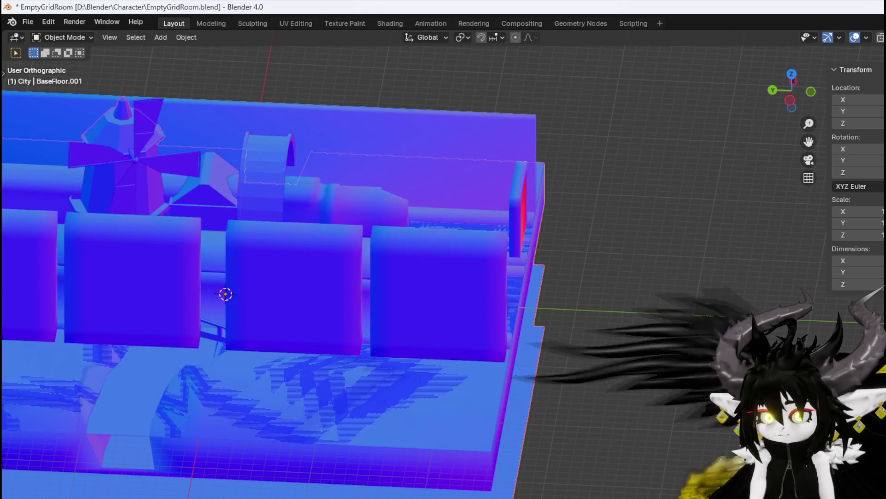
pyautogui.hotkey('ctrl', 'shift', 'z')
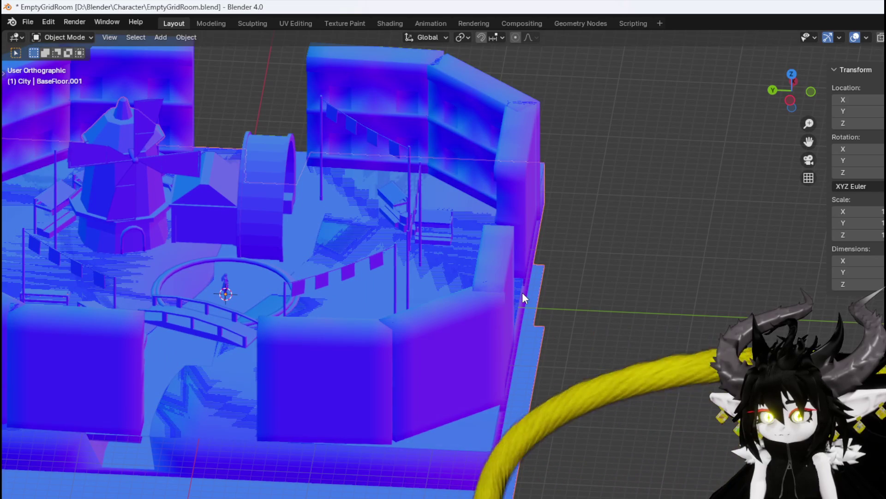
pyautogui.click(502, 298)
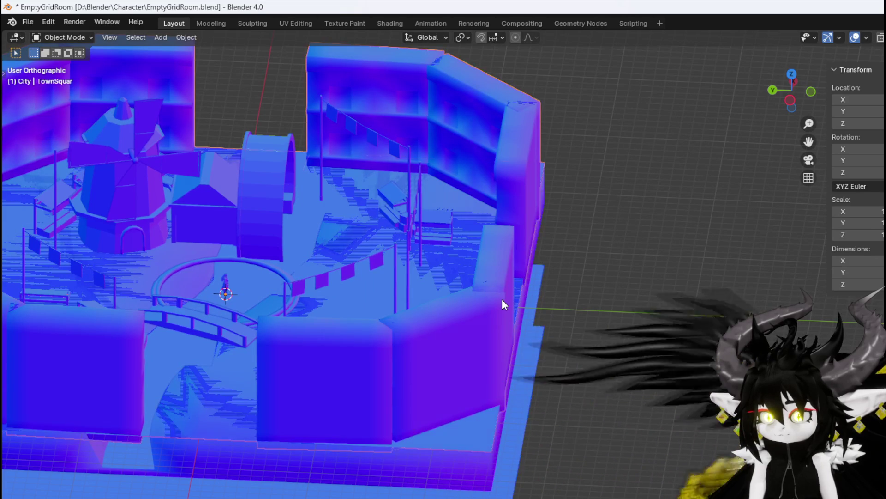
pyautogui.click(31, 26)
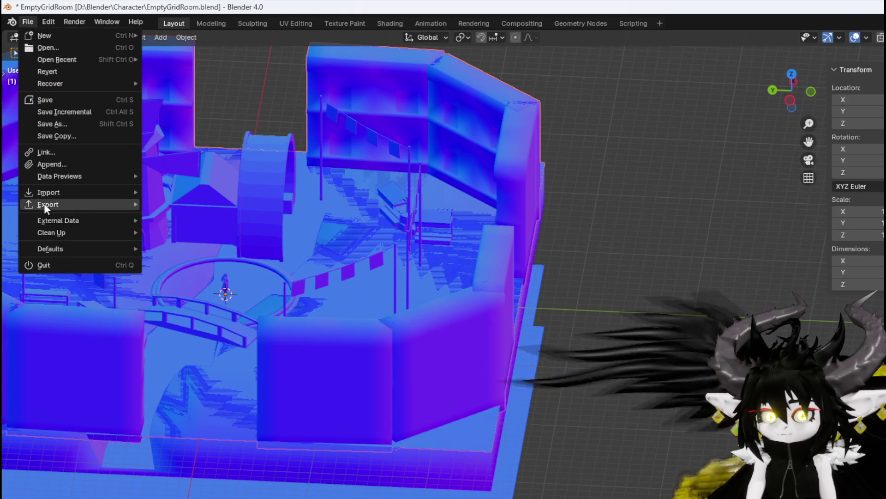
# Export the selected TownSquare walls as an FBX into D:\Blender\Character
pyautogui.moveTo(47, 206)
pyautogui.click(179, 307)
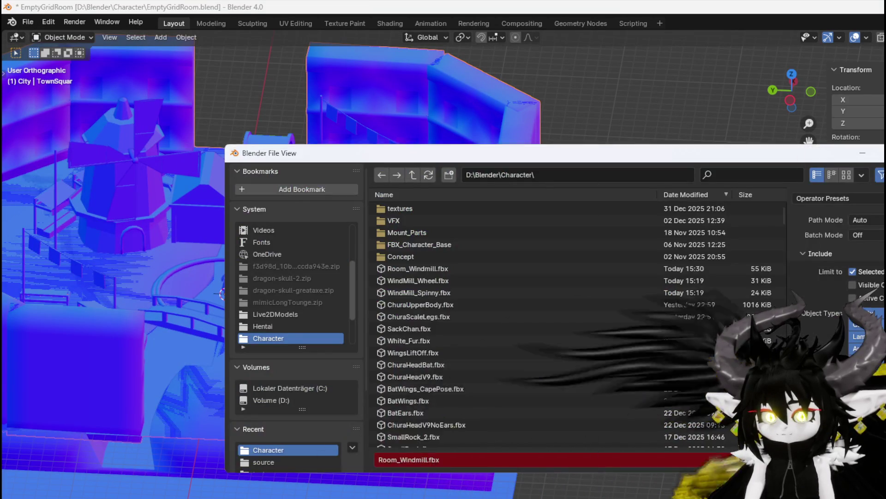
pyautogui.press('Return')
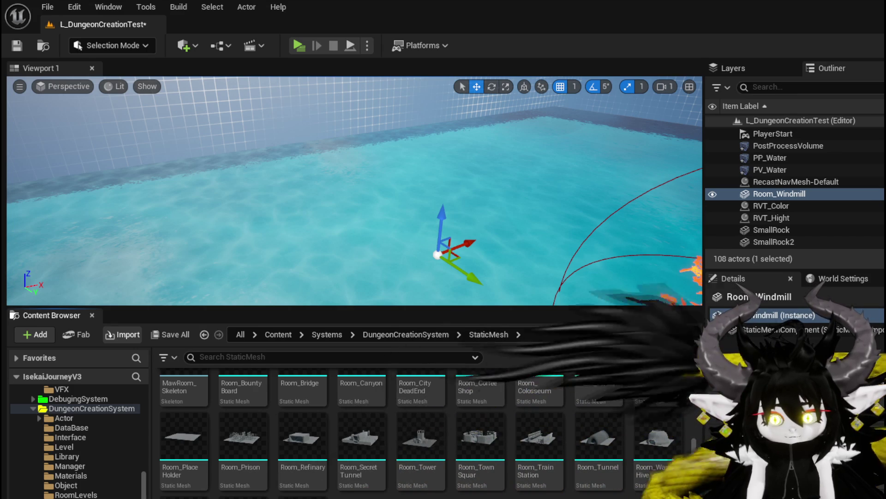
# Close the import, place RoomSizeTest in the level, and test-place then delete Room_TownSquar
pyautogui.press('Escape')
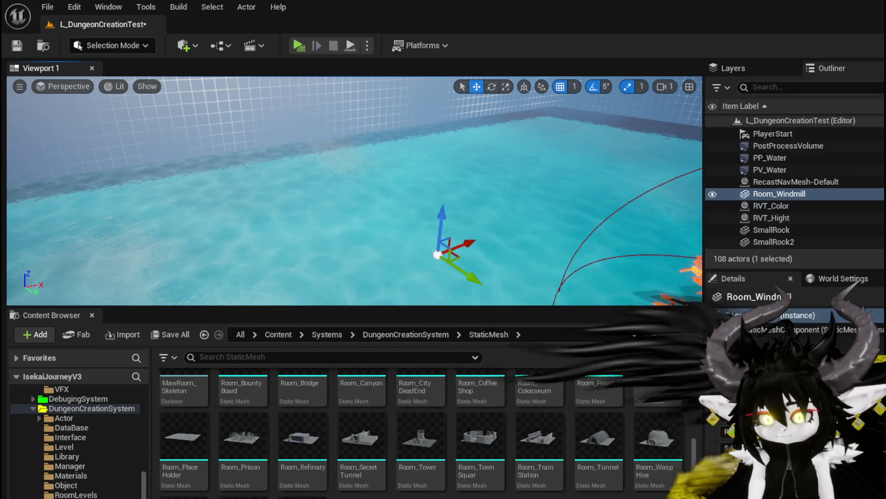
pyautogui.moveTo(361, 494); pyautogui.dragTo(376, 145)
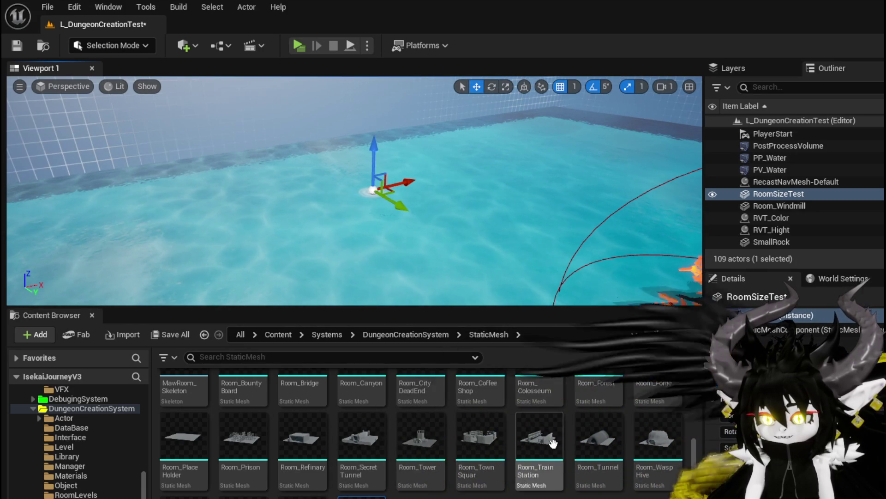
pyautogui.moveTo(470, 451)
pyautogui.mouseDown()
pyautogui.moveTo(388, 193)
pyautogui.moveTo(489, 226)
pyautogui.mouseUp()
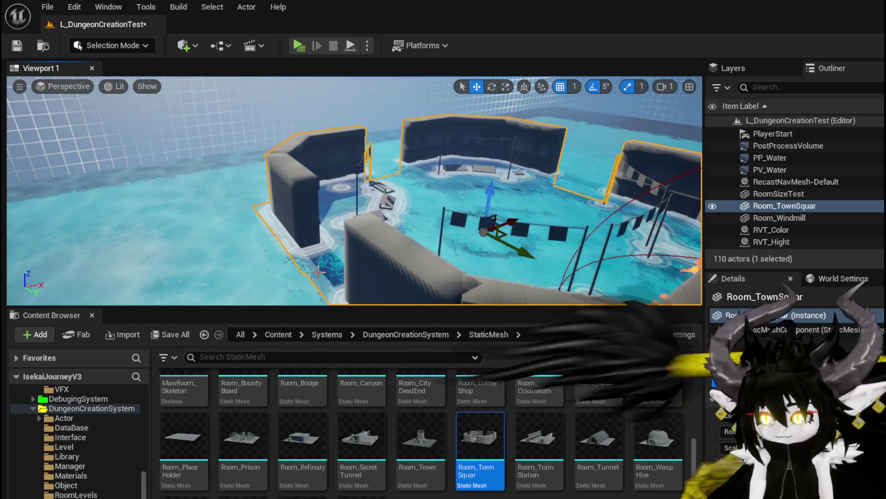
pyautogui.press('Delete')
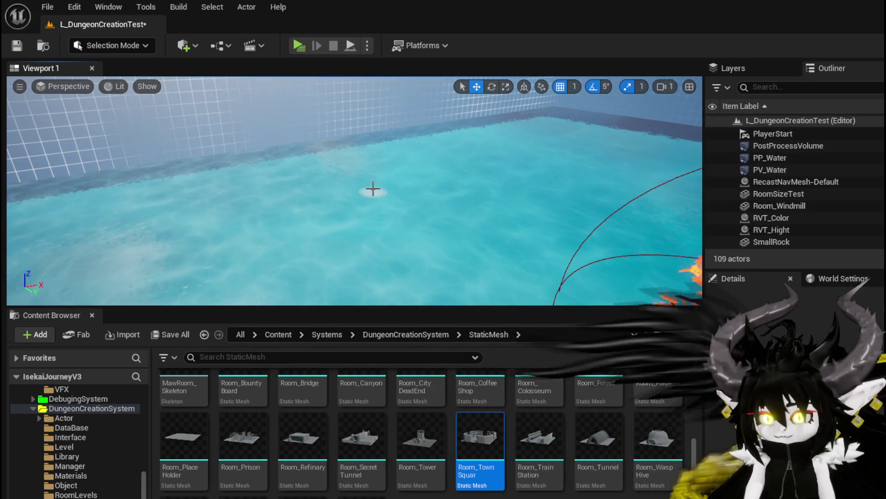
# Delete the RoomSizeTest actor from the level and its static mesh asset, confirming the deletion
pyautogui.click(373, 191)
pyautogui.press('Delete')
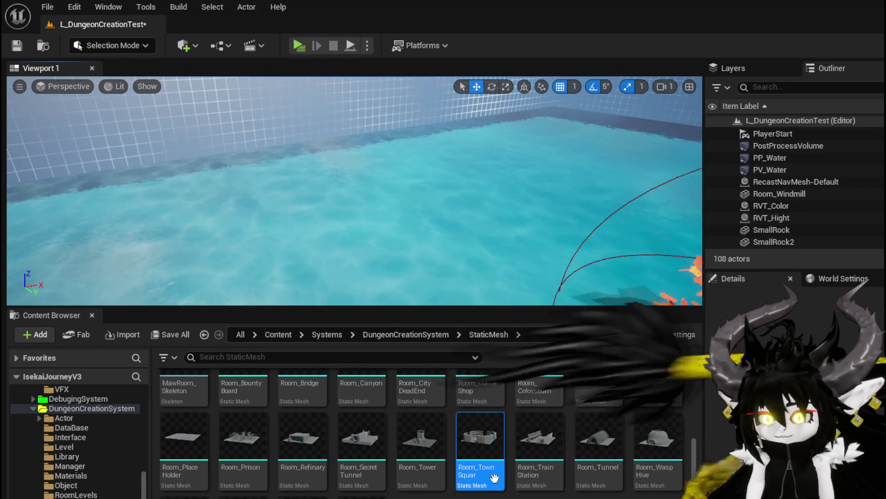
pyautogui.press('Delete')
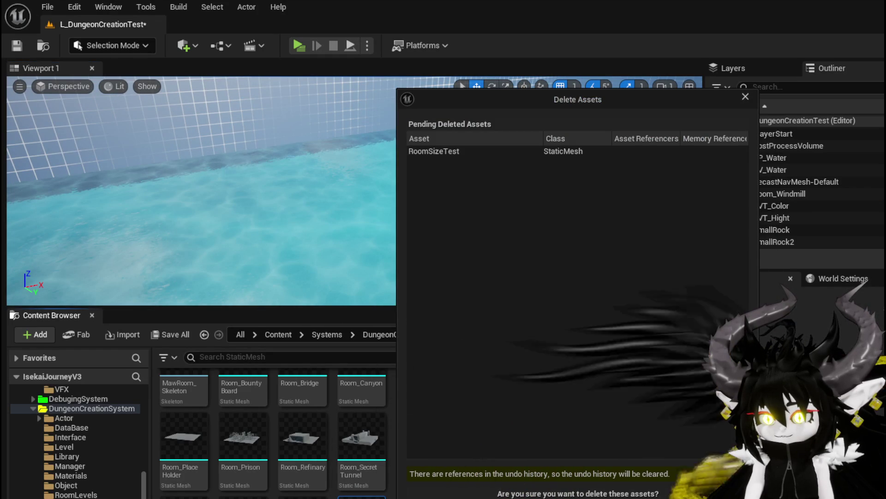
pyautogui.press('Return')
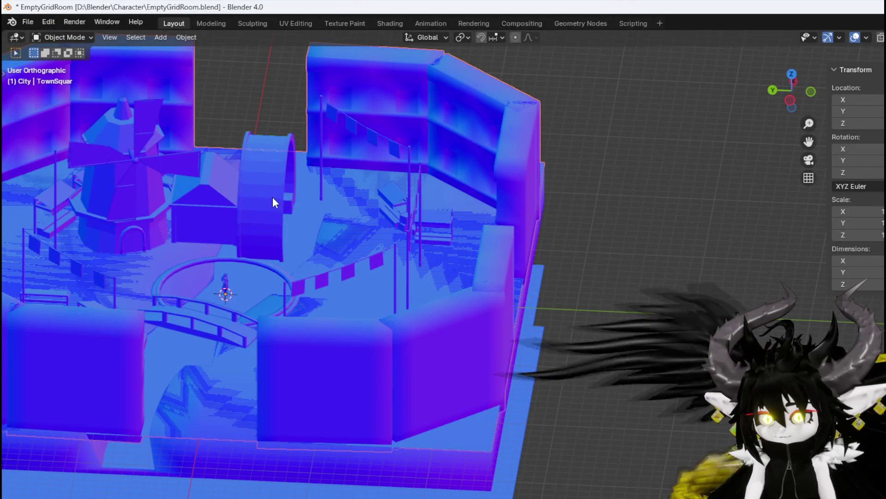
# Test-scale the water wheel along X, reset it to 1, and undo
pyautogui.click(274, 202)
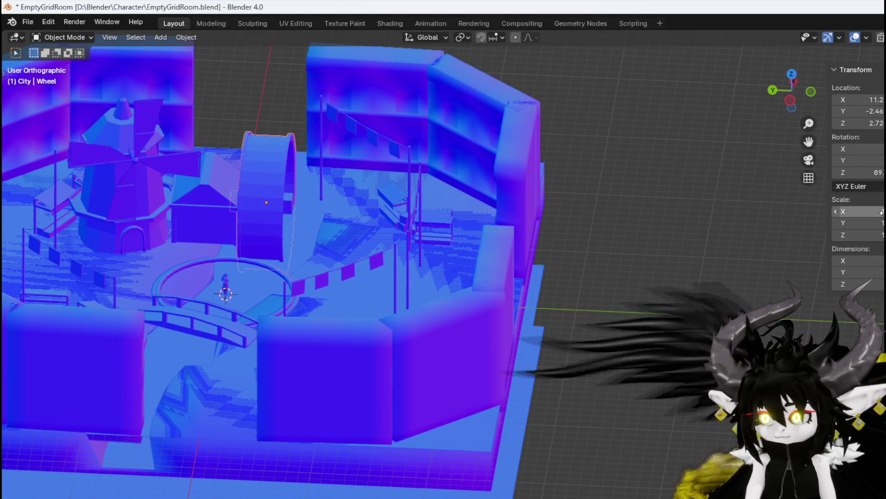
pyautogui.write('100')
pyautogui.press('Return')
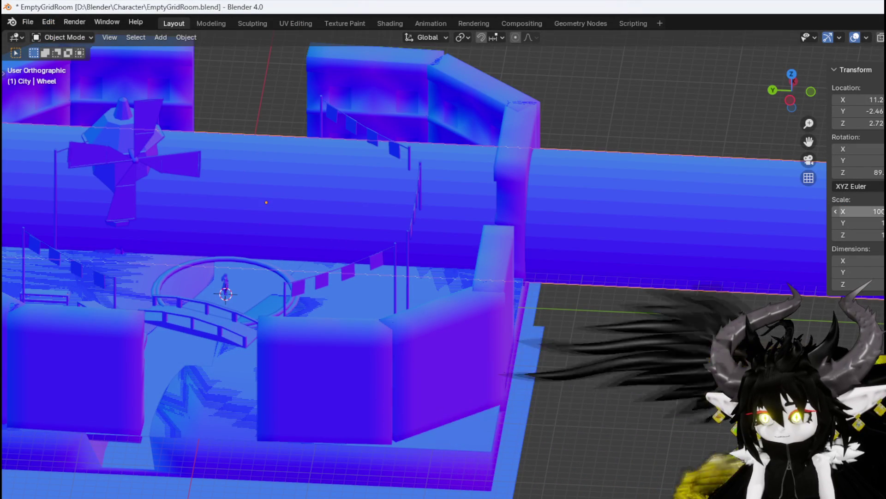
pyautogui.write('1')
pyautogui.press('Return')
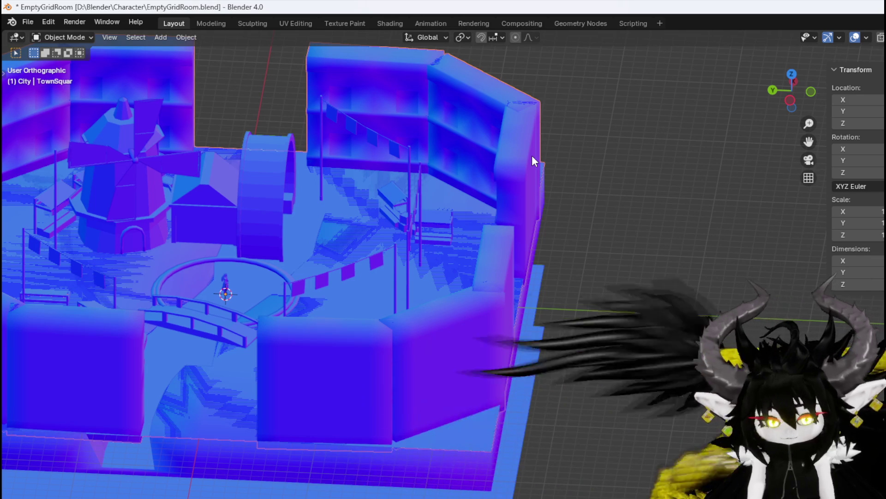
pyautogui.hotkey('ctrl', 'z')
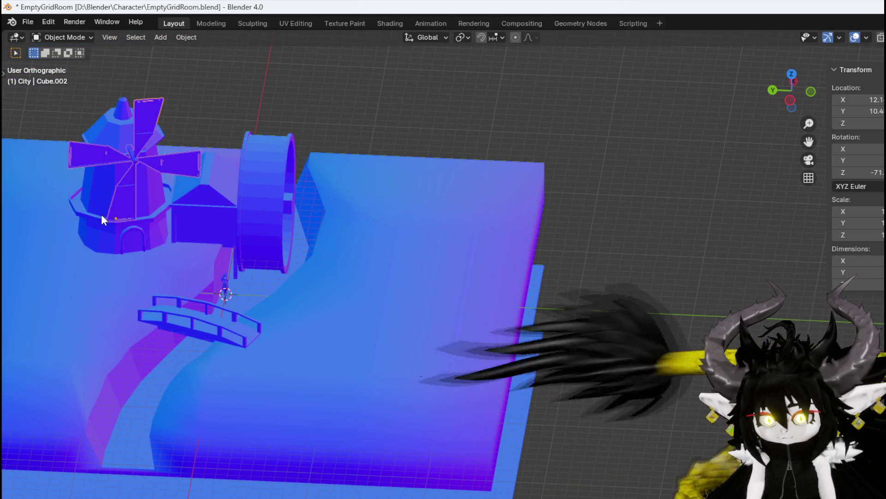
# Test-stretch BaseFloor.001 to 100 along X, undo it, and restore the full layout
pyautogui.click(101, 214)
pyautogui.moveTo(572, 243); pyautogui.dragTo(531, 238)
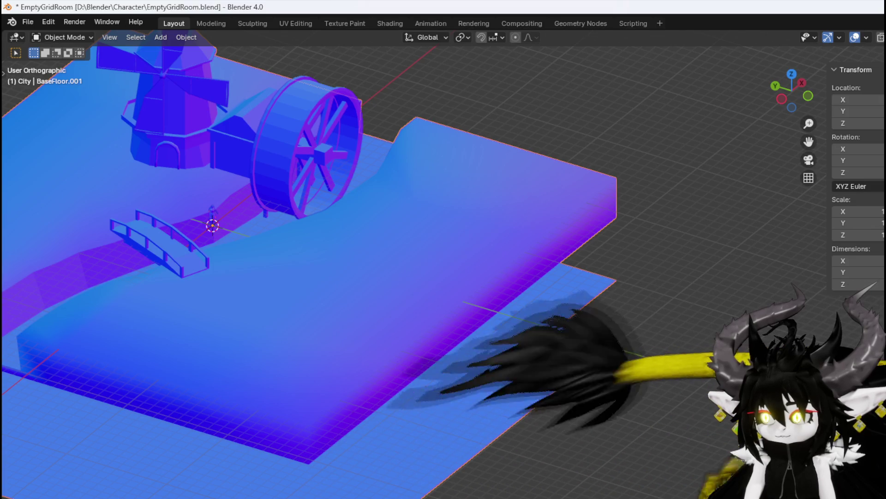
pyautogui.write('sx100')
pyautogui.press('Return')
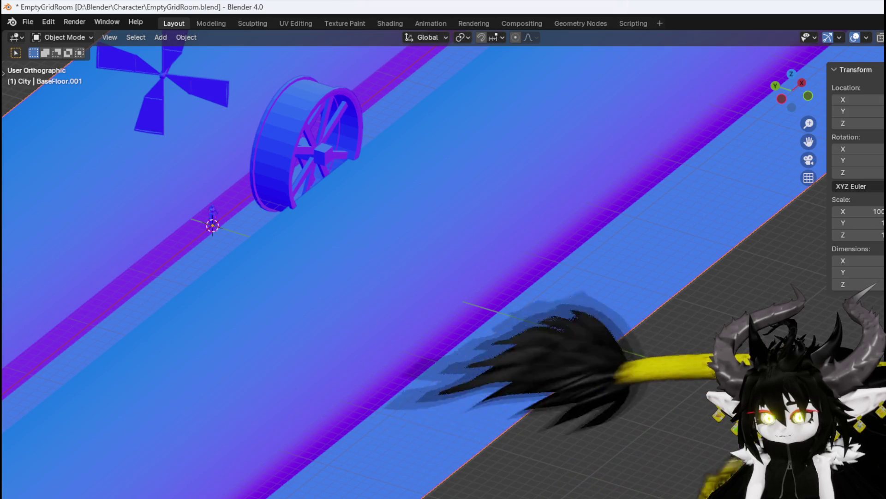
pyautogui.hotkey('ctrl', 'z')
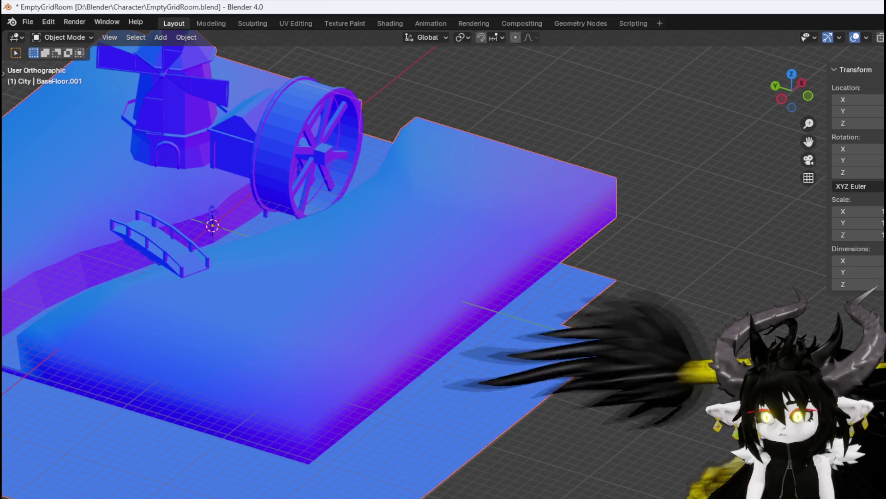
pyautogui.hotkey('ctrl', 'space')
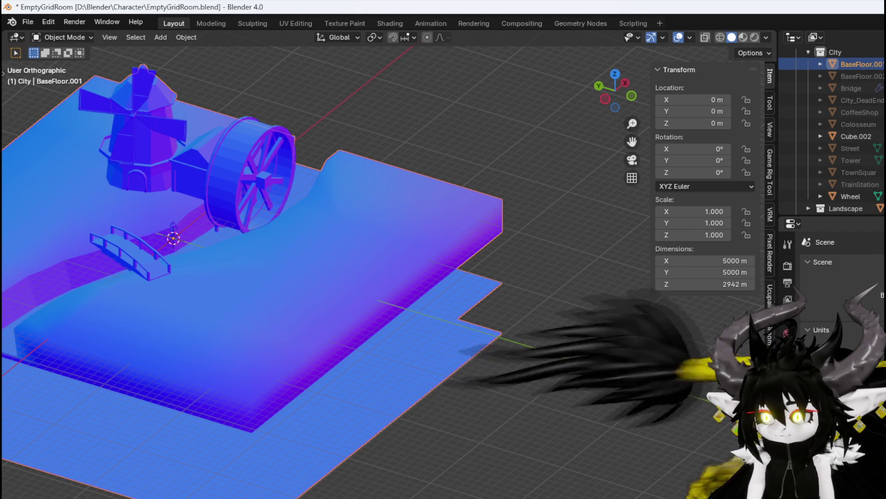
# Save the room file, then open ChuraClean6AfterRig.blend from recent files
pyautogui.click(27, 23)
pyautogui.click(51, 97)
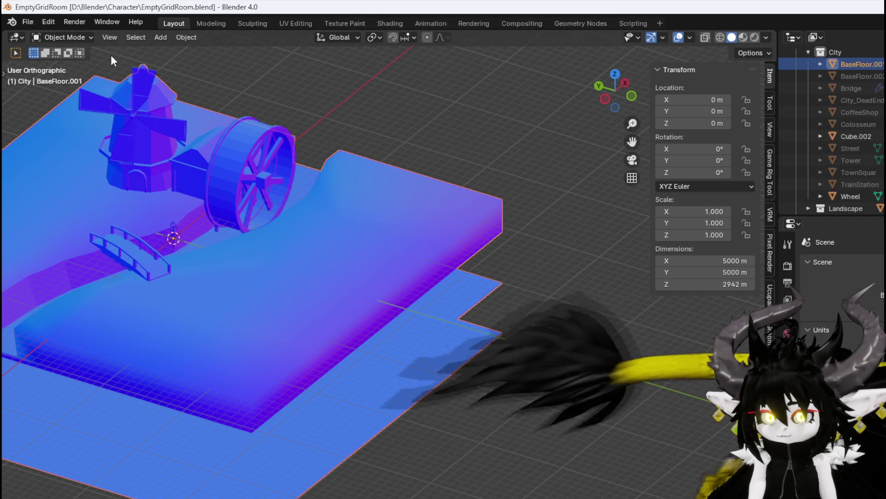
pyautogui.click(26, 21)
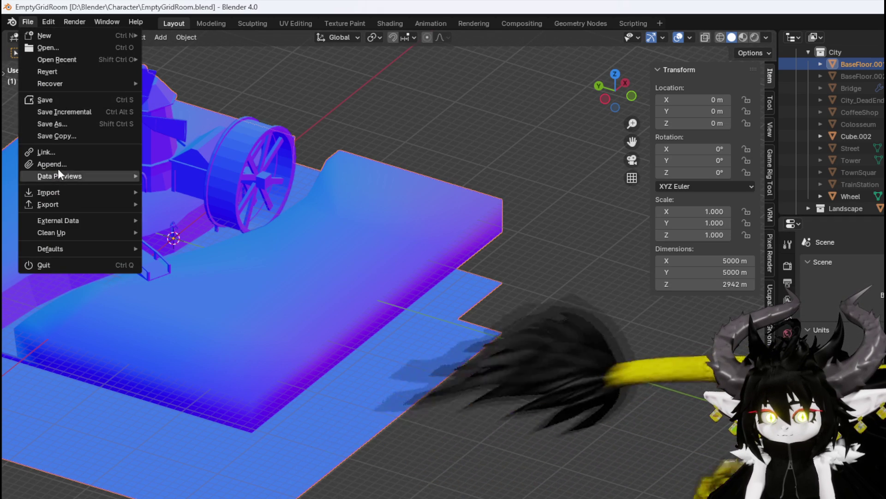
pyautogui.moveTo(56, 86)
pyautogui.moveTo(54, 57)
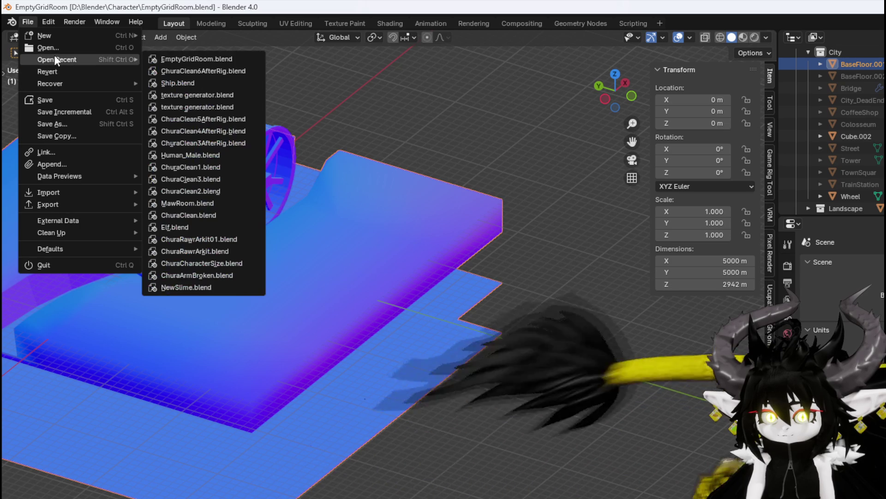
pyautogui.click(204, 71)
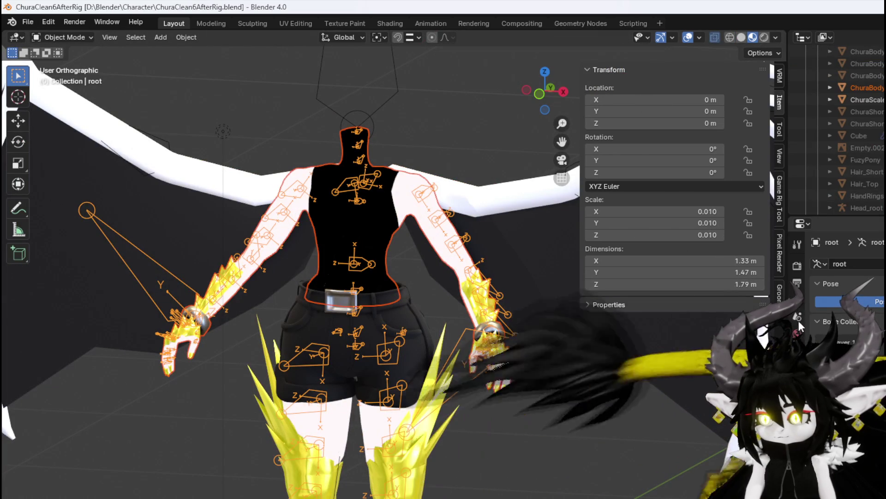
# Inspect the unit settings in the character file's scene properties
pyautogui.click(799, 319)
pyautogui.click(821, 328)
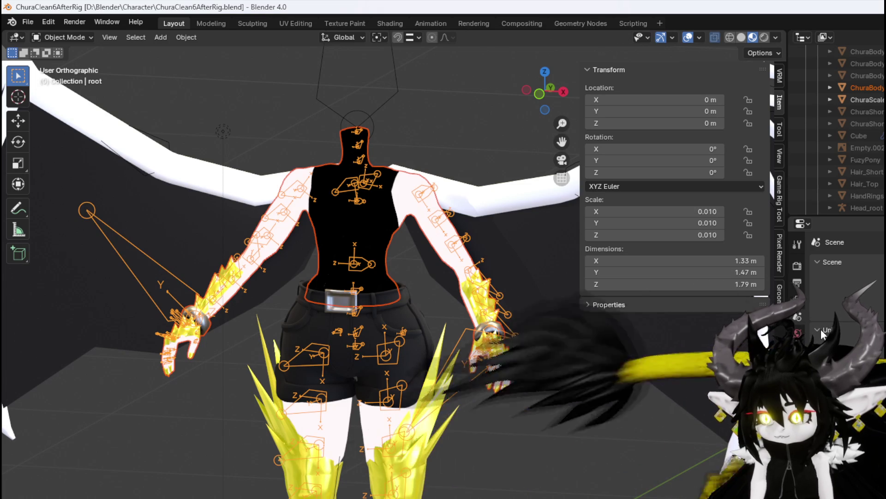
pyautogui.click(822, 329)
# Reopen ChuraClean6AfterRig.blend, then switch to EmptyGridRoom.blend from recent files
pyautogui.click(27, 23)
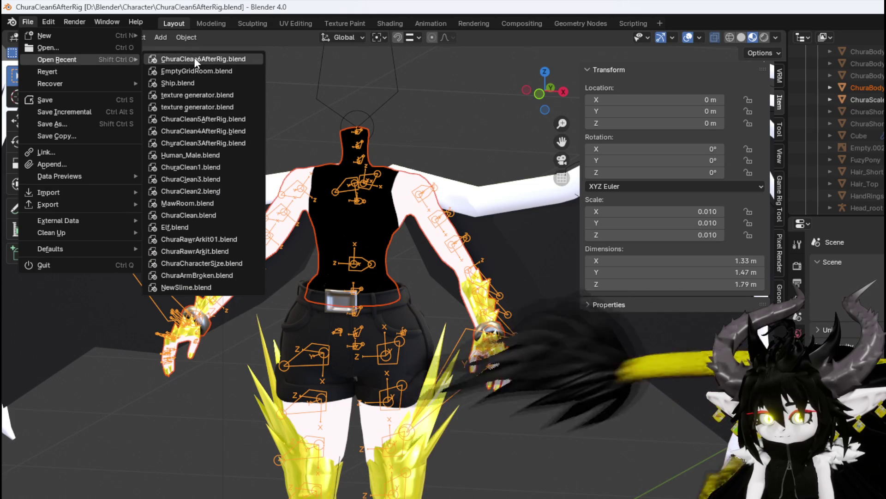
pyautogui.click(195, 59)
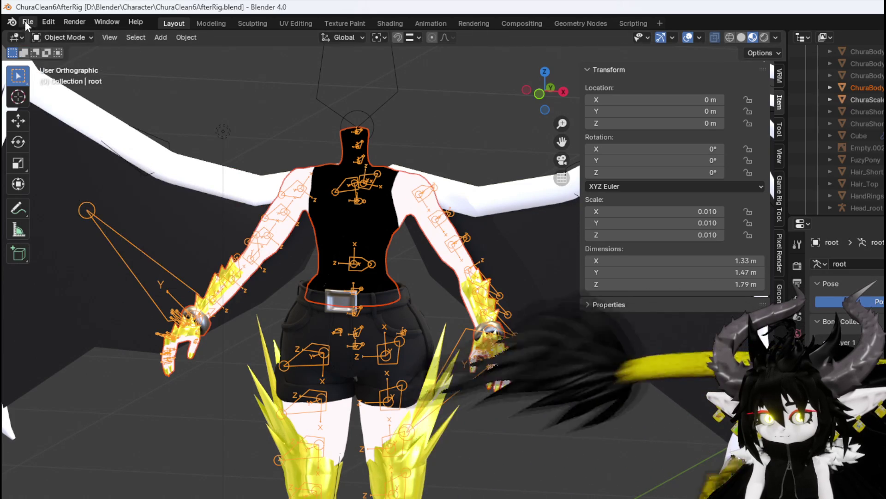
pyautogui.click(26, 22)
pyautogui.moveTo(38, 58)
pyautogui.press('Return')
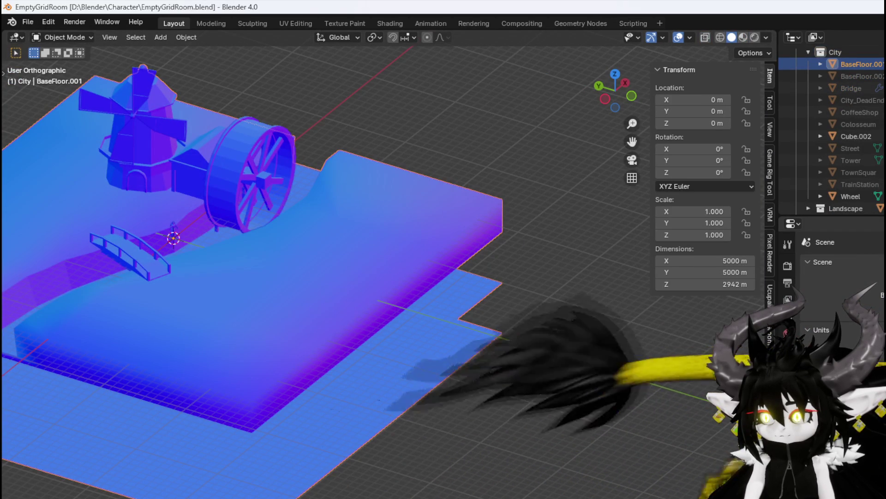
# Return BaseFloor.001 to 50 m size and export the scene as Room_Windmill FBX
pyautogui.press('Return')
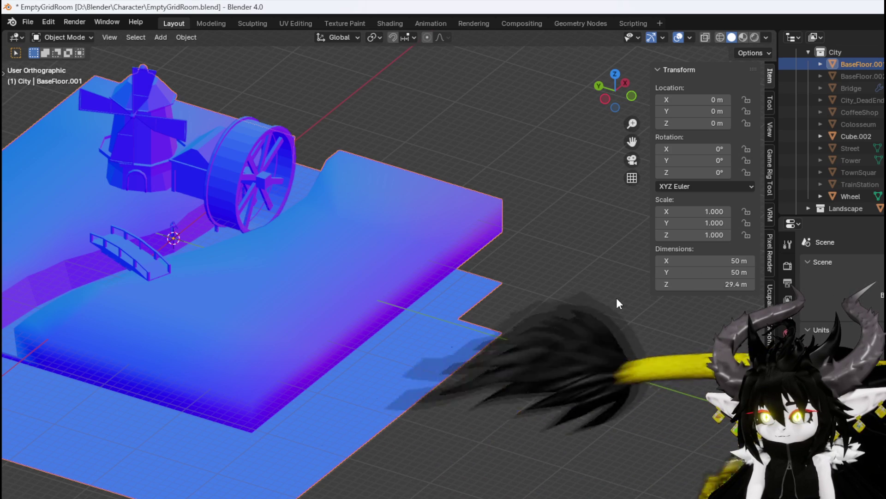
pyautogui.click(29, 22)
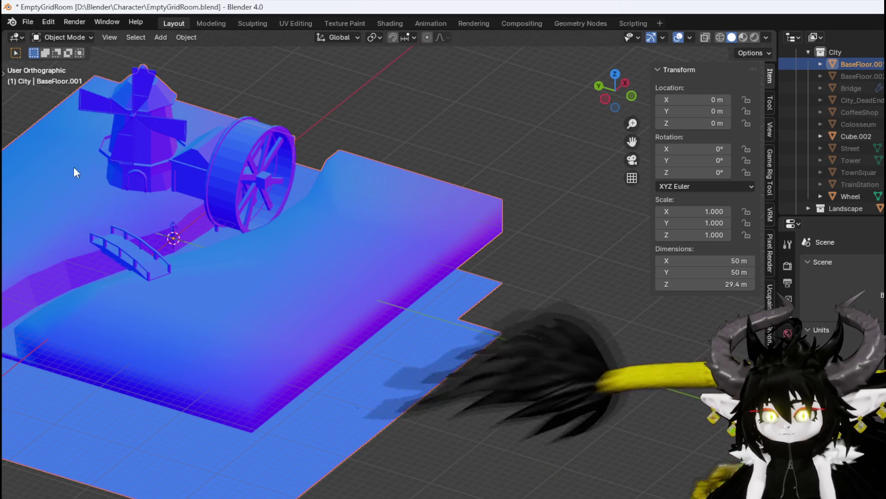
pyautogui.click(26, 26)
pyautogui.moveTo(51, 204)
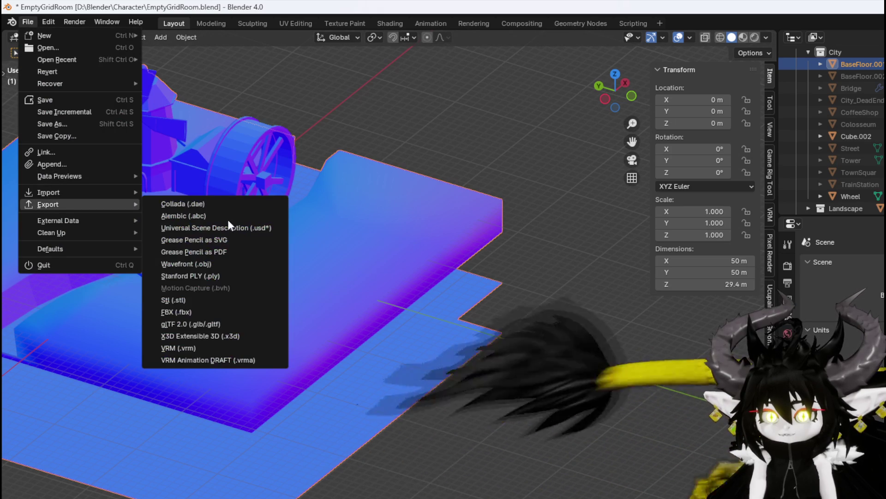
pyautogui.click(210, 307)
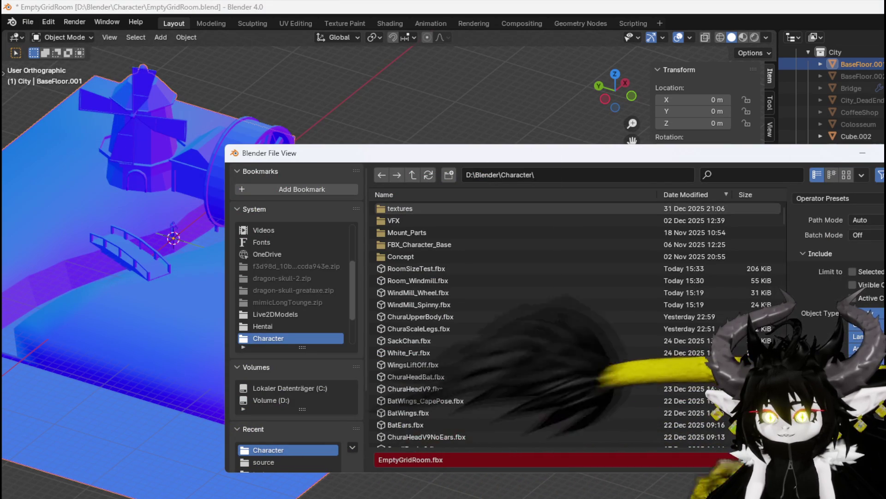
pyautogui.press('Escape')
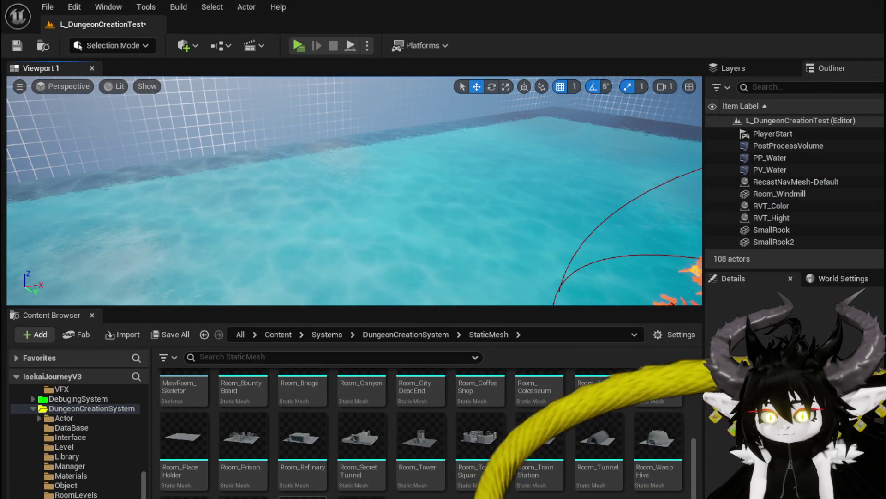
# Place Room_Windmill in the level to test it, remove it, then delete the asset
pyautogui.moveTo(303, 497); pyautogui.dragTo(355, 258)
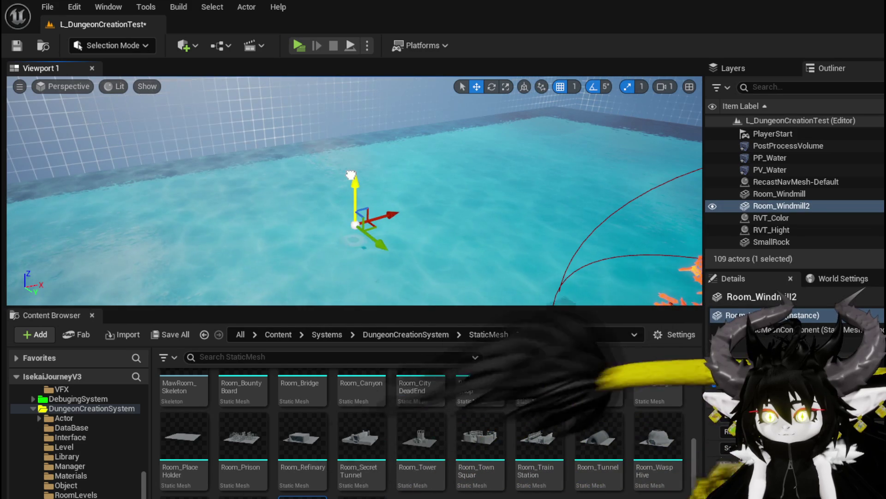
pyautogui.press('Delete')
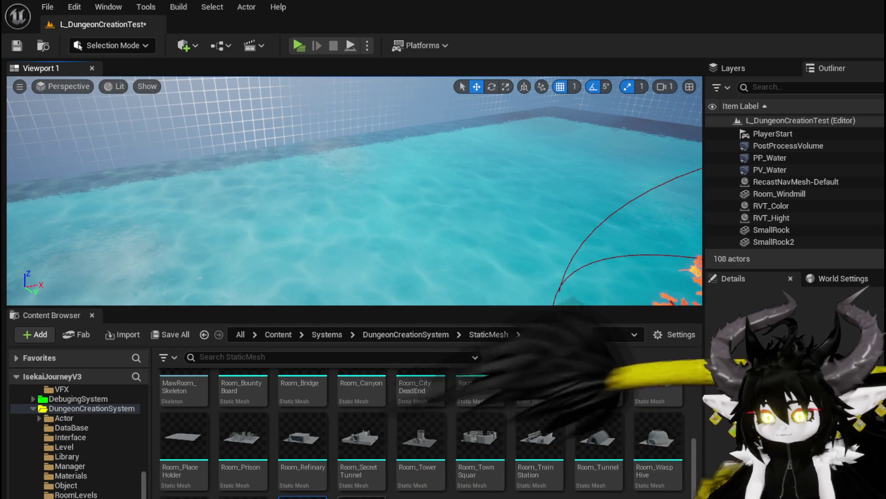
pyautogui.click(302, 497)
pyautogui.press('Delete')
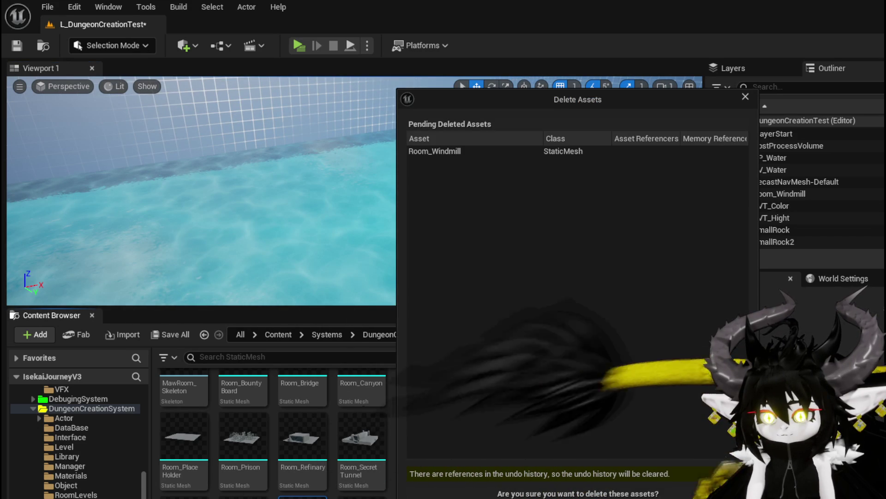
pyautogui.press('Escape')
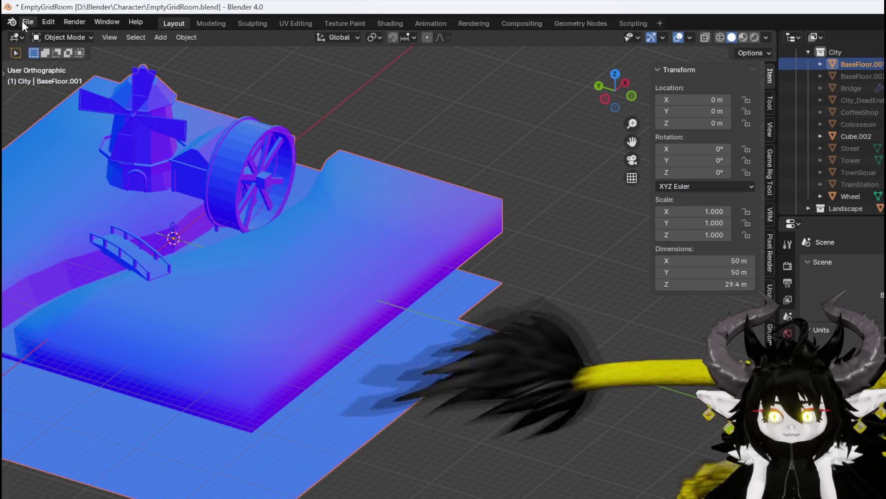
# Export the EmptyGridRoom scene to FBX again with default settings
pyautogui.click(24, 22)
pyautogui.moveTo(73, 202)
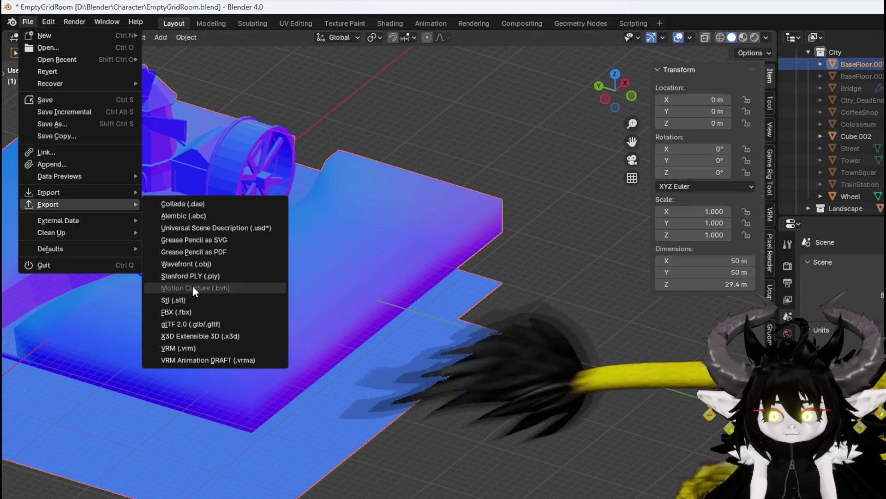
pyautogui.click(187, 306)
pyautogui.press('Return')
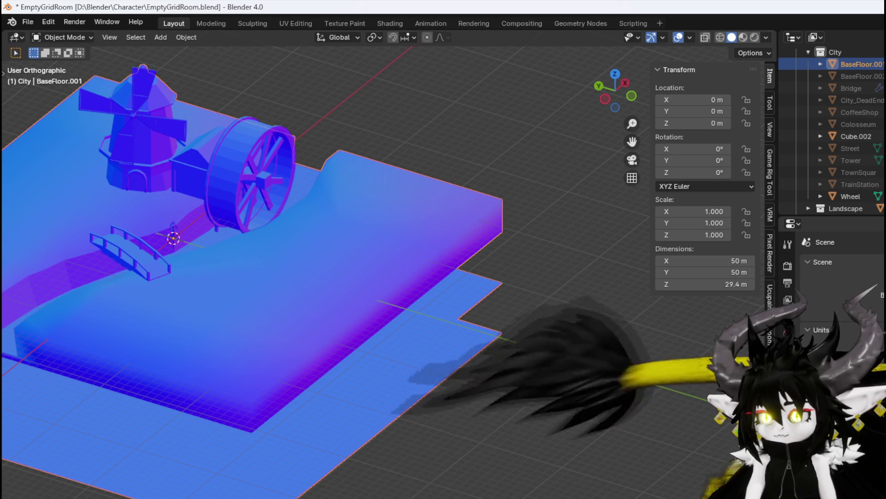
# Set BaseFloor.001's X, Y and Z scale to 100
pyautogui.click(714, 211)
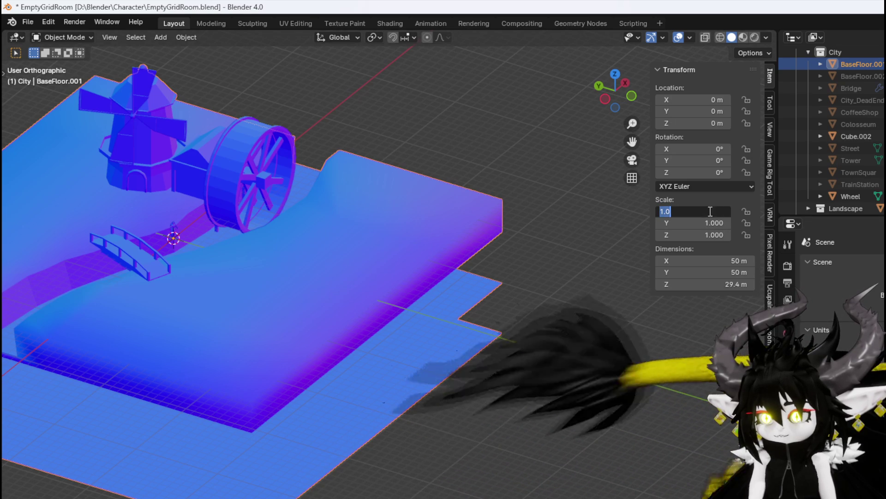
pyautogui.write('100')
pyautogui.press('Return')
pyautogui.click(714, 223)
pyautogui.write('100')
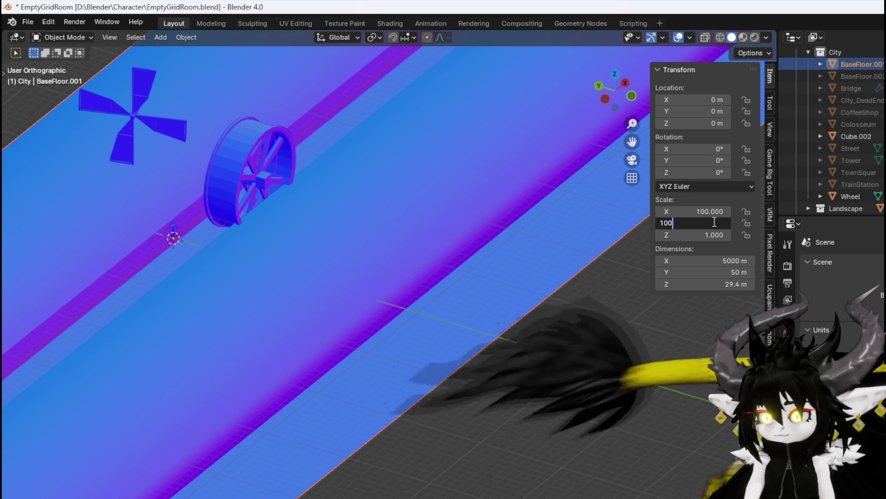
pyautogui.press('Return')
pyautogui.write('00')
pyautogui.press('Return')
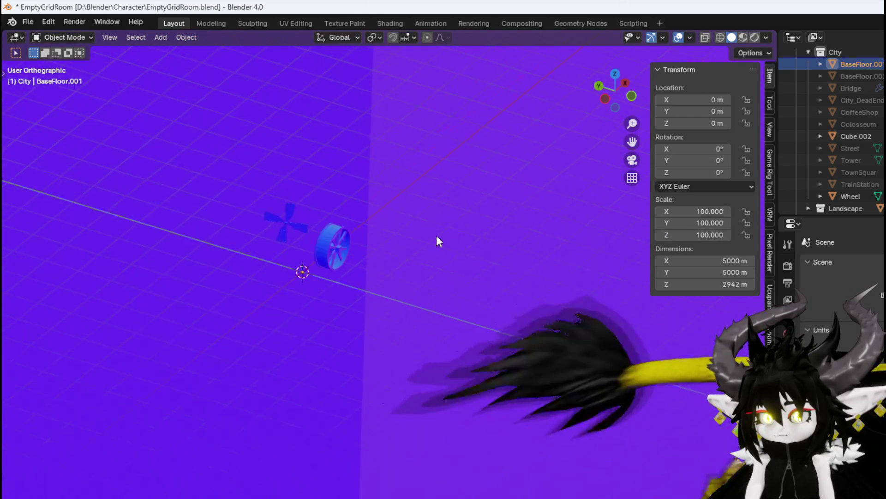
pyautogui.scroll(5, 437, 234)
pyautogui.scroll(-5, 437, 233)
pyautogui.scroll(6, 436, 233)
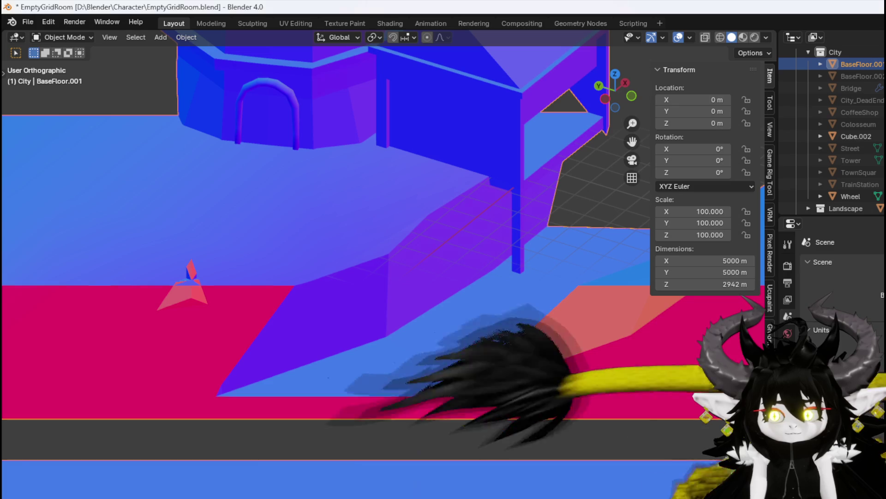
# Export the scaled-up floor scene as an FBX file
pyautogui.click(30, 21)
pyautogui.moveTo(65, 204)
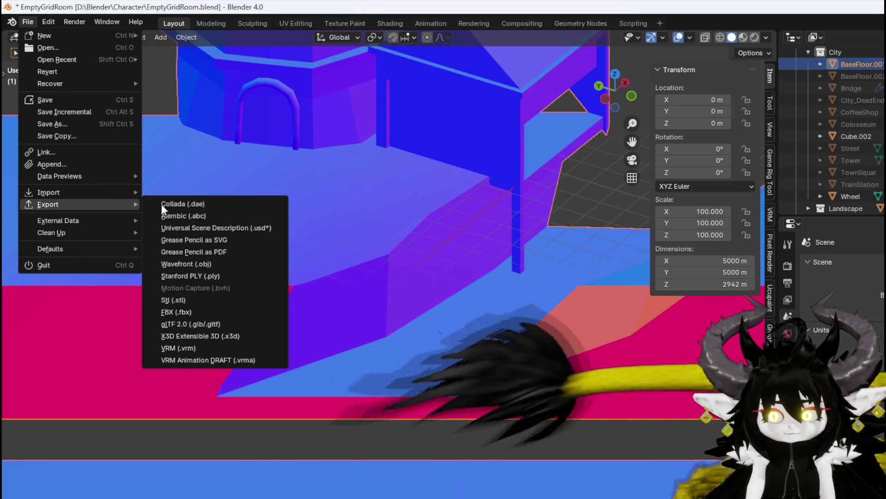
pyautogui.click(168, 309)
pyautogui.press('Return')
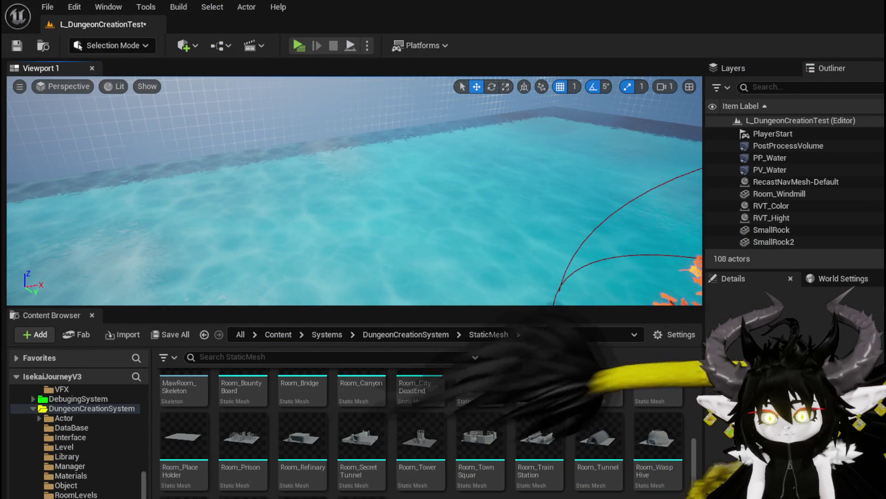
# Drop Room_Windmill into the level, raise it, delete it, then delete the asset
pyautogui.moveTo(361, 494)
pyautogui.mouseDown()
pyautogui.moveTo(439, 375)
pyautogui.moveTo(425, 281)
pyautogui.mouseUp()
pyautogui.moveTo(394, 217); pyautogui.dragTo(401, 182)
pyautogui.press('Delete')
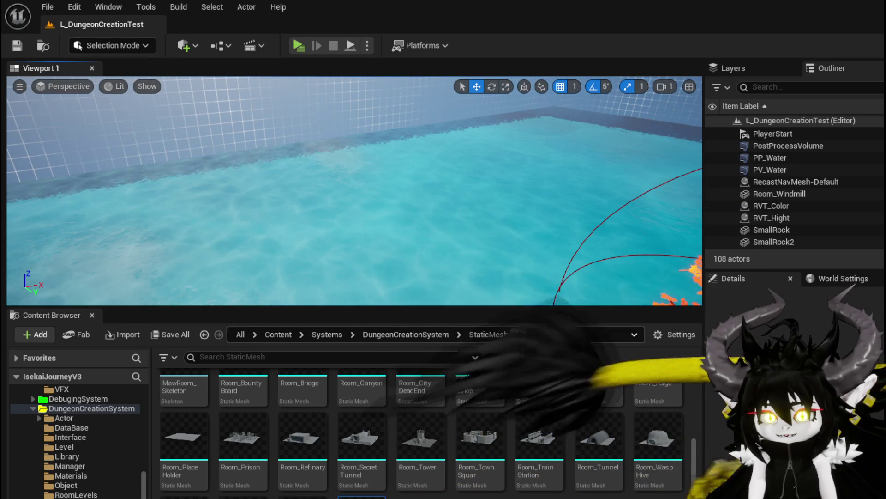
pyautogui.press('Delete')
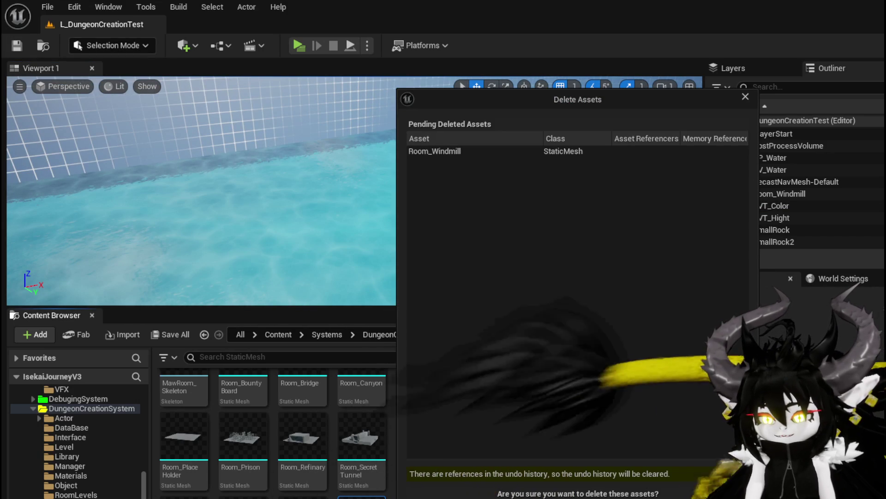
pyautogui.press('Return')
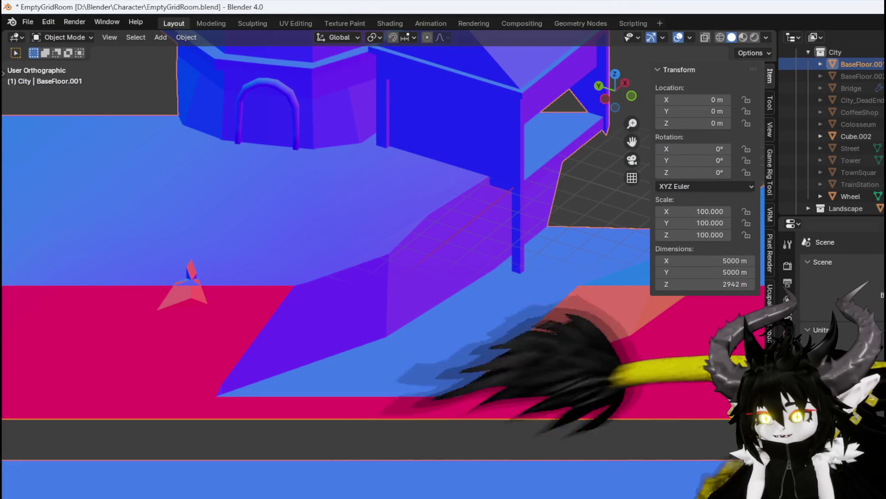
# Set BaseFloor.001's X and Y scale back to 1
pyautogui.write('1')
pyautogui.press('Return')
pyautogui.doubleClick(707, 223)
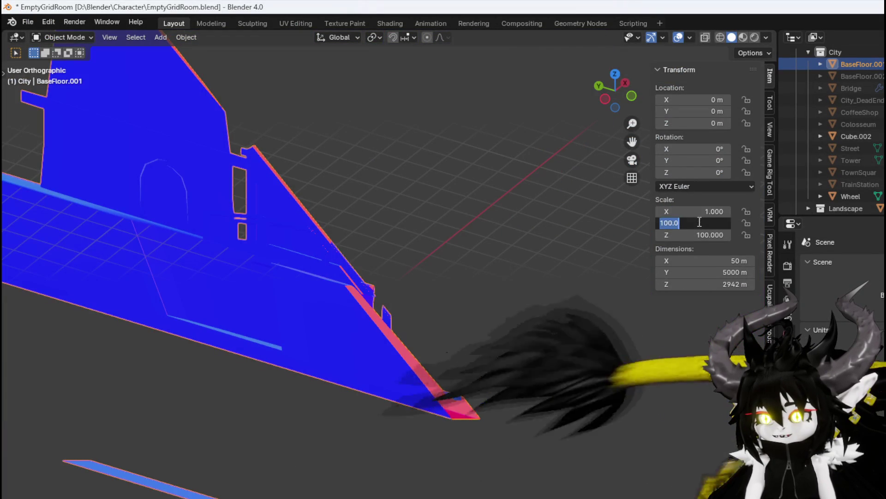
pyautogui.write('1')
pyautogui.press('Return')
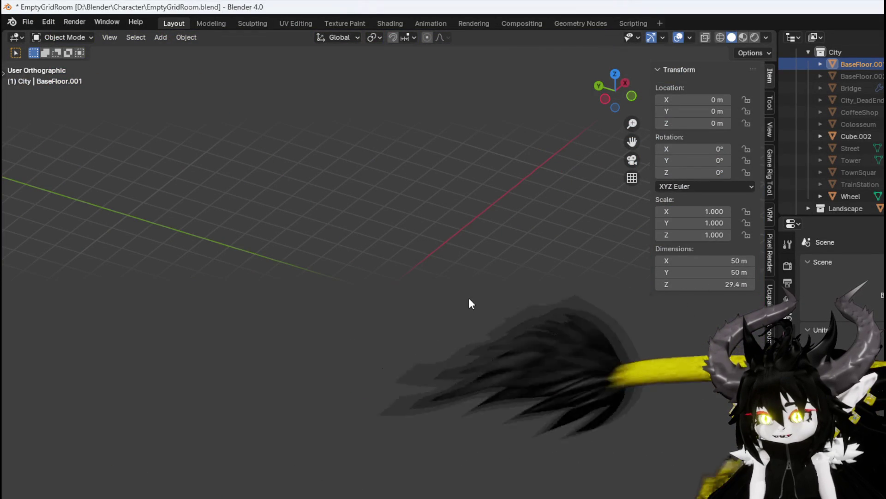
# Frame the floor in the viewport and save EmptyGridRoom.blend
pyautogui.rightClick(459, 299)
pyautogui.press('Escape')
pyautogui.press('KP_Decimal')
pyautogui.scroll(15, 307, 298)
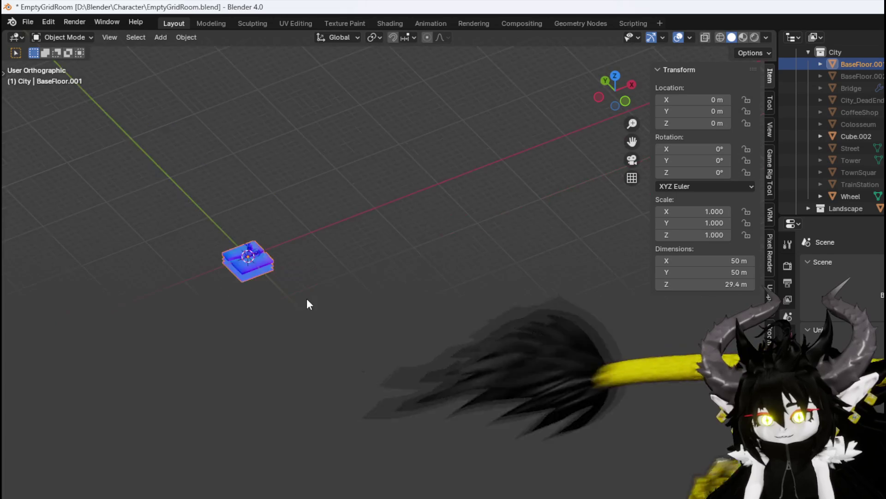
pyautogui.scroll(10, 406, 289)
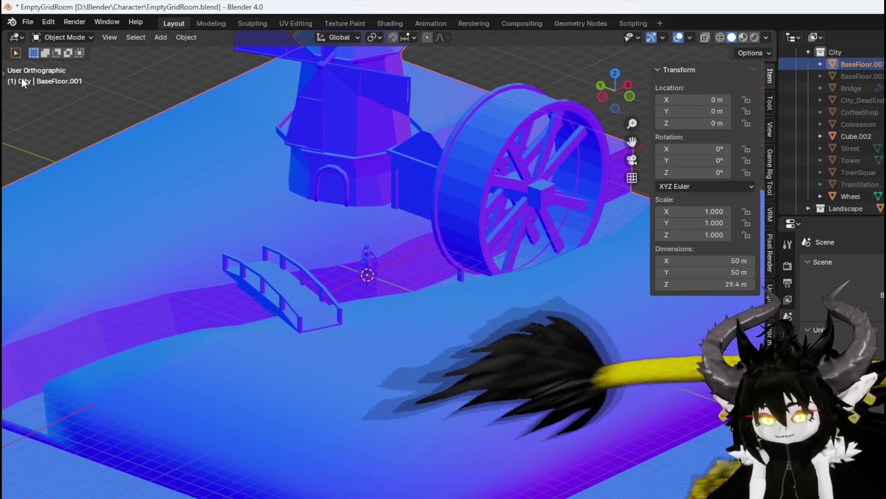
pyautogui.click(28, 21)
pyautogui.click(52, 99)
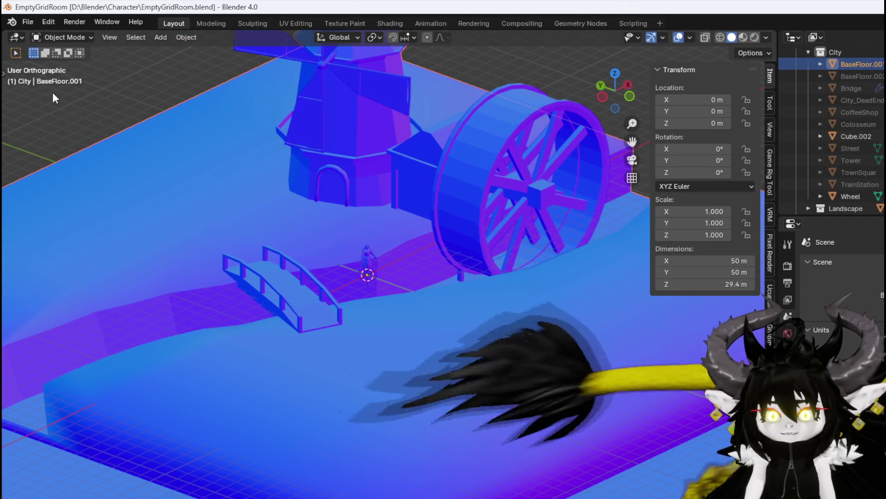
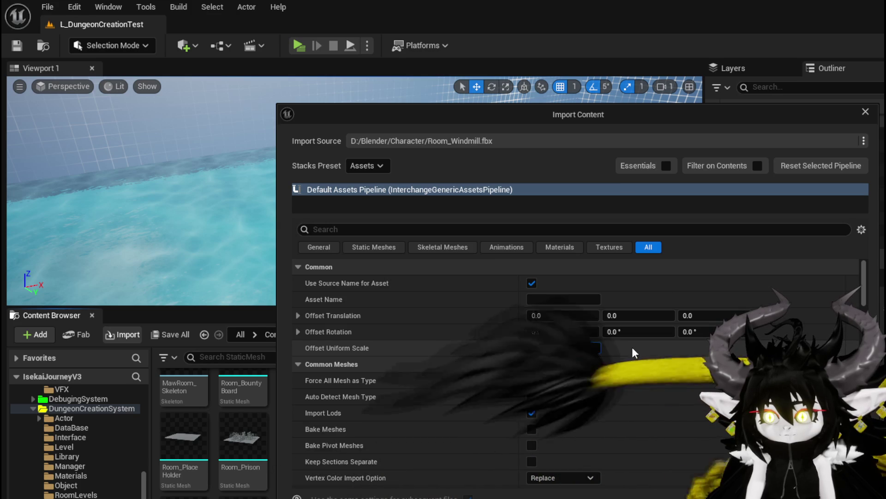
# Finish the windmill import, place and delete a test Room_Windmill, then delete its mesh asset
pyautogui.press('Return')
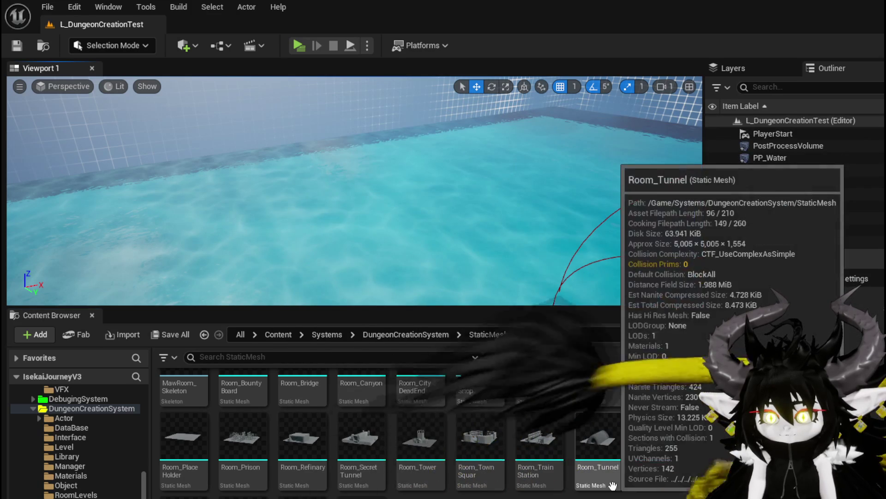
pyautogui.moveTo(361, 494)
pyautogui.mouseDown()
pyautogui.moveTo(374, 199)
pyautogui.moveTo(389, 226)
pyautogui.mouseUp()
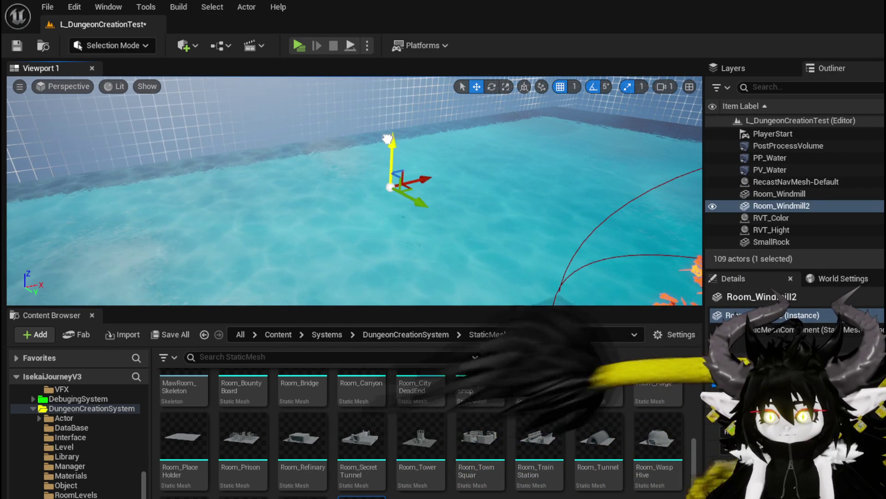
pyautogui.press('Delete')
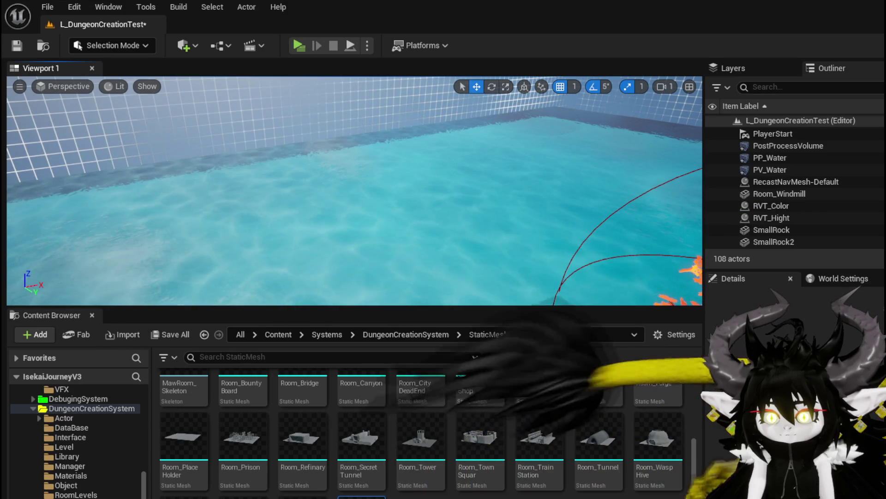
pyautogui.press('Delete')
pyautogui.click(623, 496)
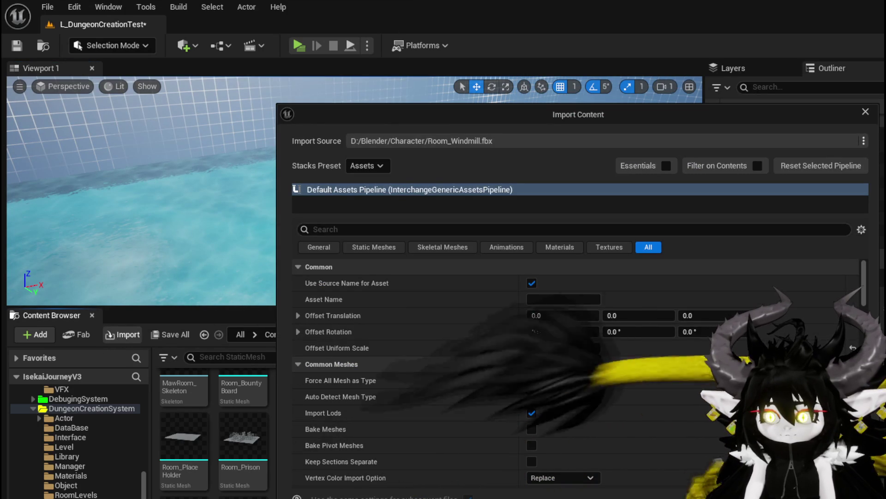
# Set Offset Uniform Scale to 1 in the Import Content settings
pyautogui.click(579, 349)
pyautogui.write('0')
pyautogui.press('BackSpace')
pyautogui.write('1')
pyautogui.press('Return')
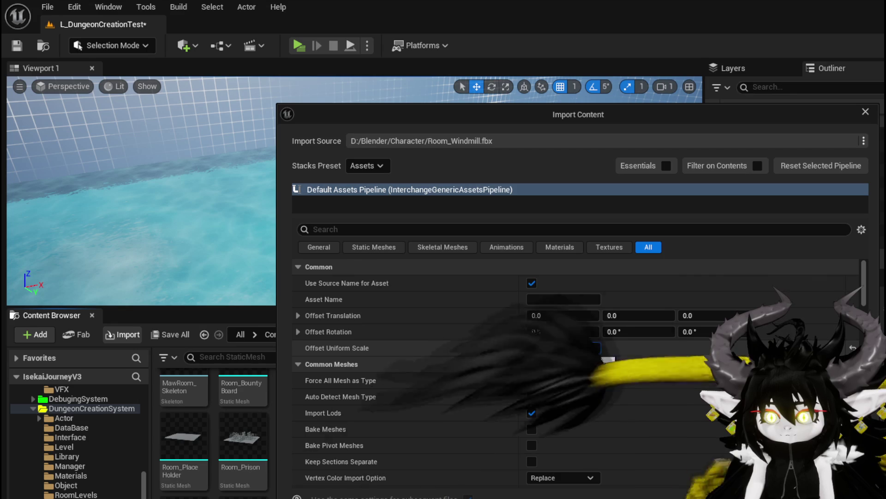
# Filter the settings by 'Scale' and set Build Scale X, Y and Z to 100
pyautogui.click(356, 230)
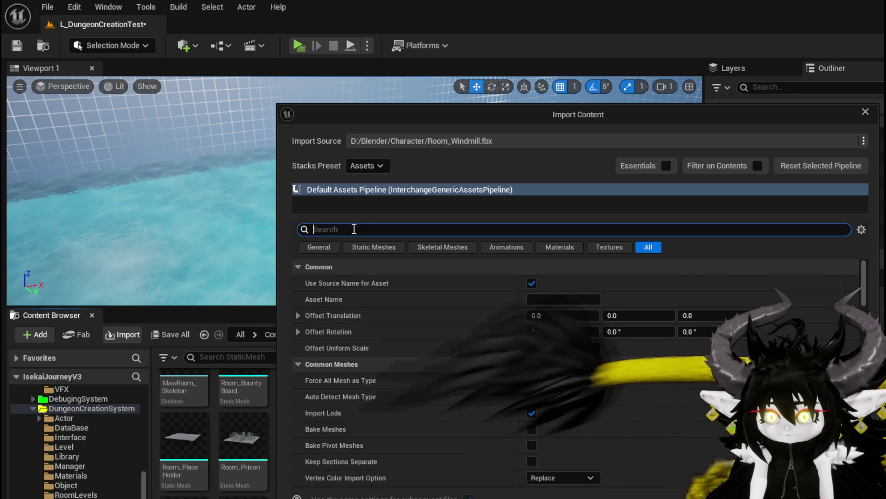
pyautogui.write('Scale')
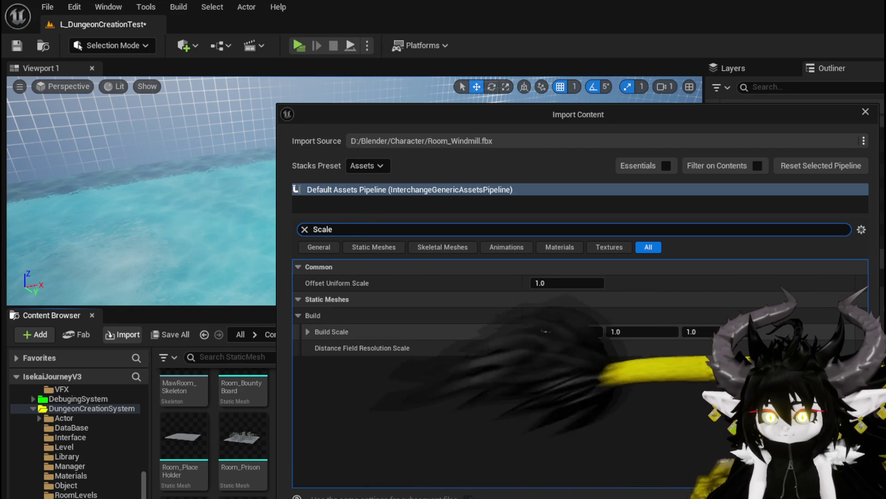
pyautogui.click(307, 332)
pyautogui.click(307, 331)
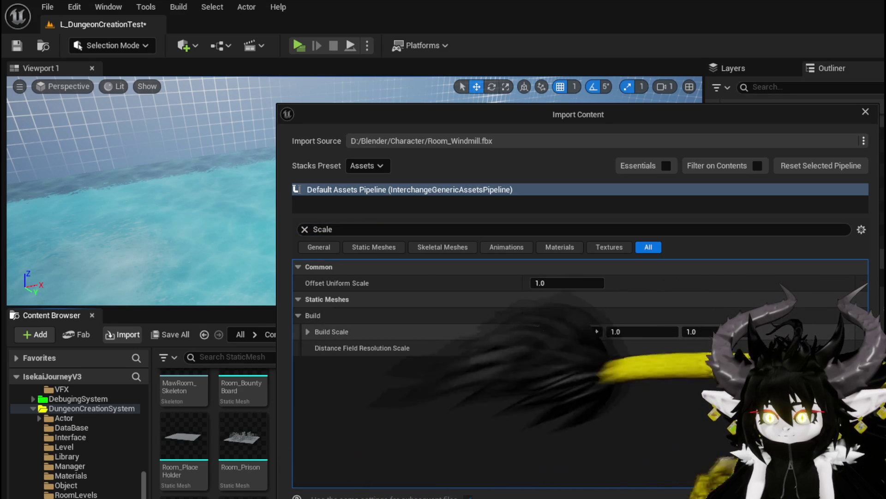
pyautogui.click(586, 331)
pyautogui.write('100')
pyautogui.press('Tab')
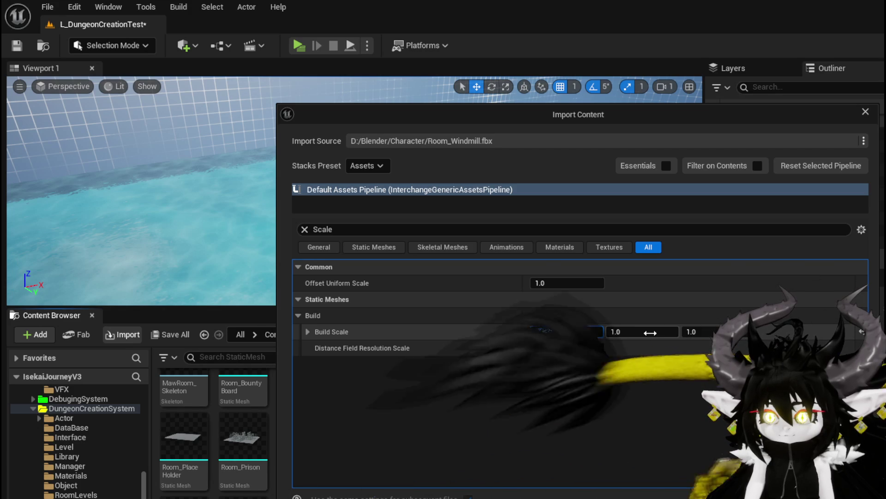
pyautogui.write('100')
pyautogui.press('Return')
pyautogui.press('Tab')
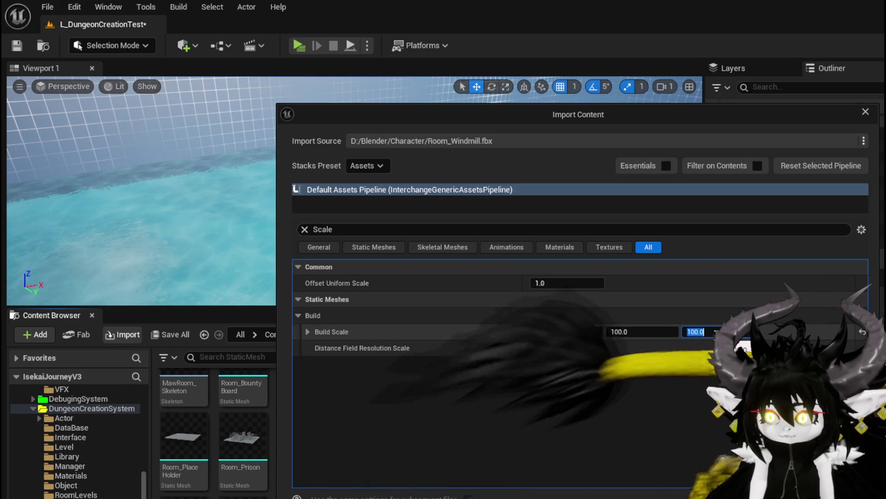
pyautogui.write('100')
pyautogui.press('Return')
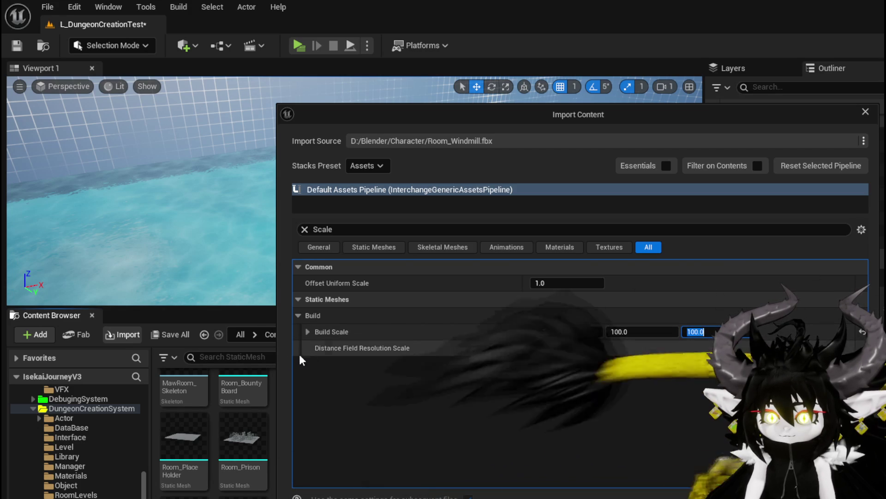
pyautogui.moveTo(331, 347)
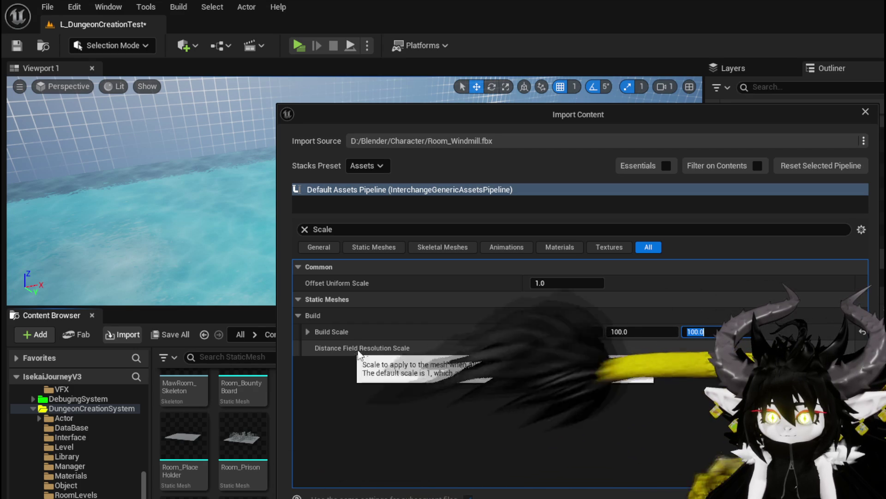
# Set Distance Field Resolution Scale to 100 and run the import
pyautogui.press('Tab')
pyautogui.write('100')
pyautogui.press('Return')
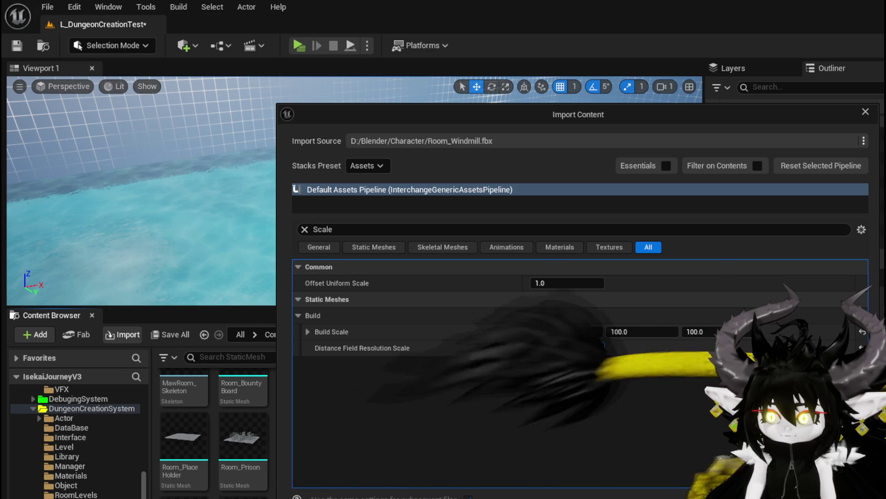
pyautogui.press('Return')
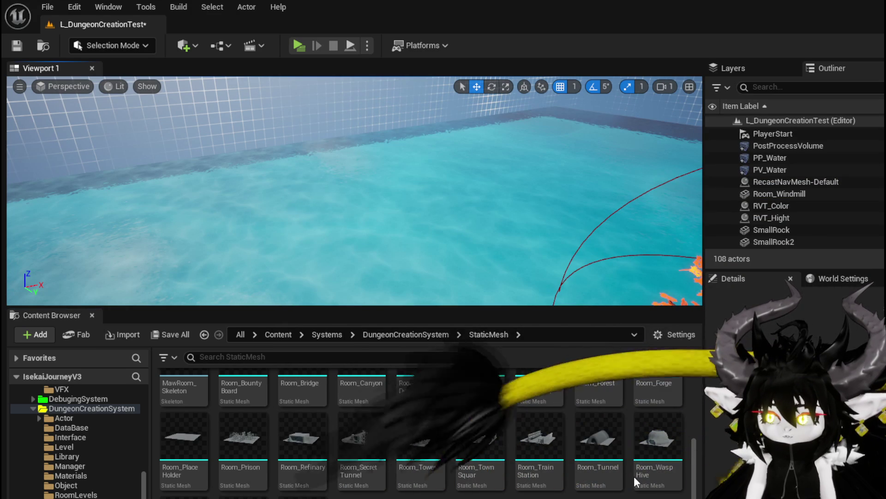
# Place the reimported windmill in the level and raise it above the water to check its size
pyautogui.moveTo(361, 494); pyautogui.dragTo(391, 187)
pyautogui.moveTo(344, 240); pyautogui.dragTo(350, 233)
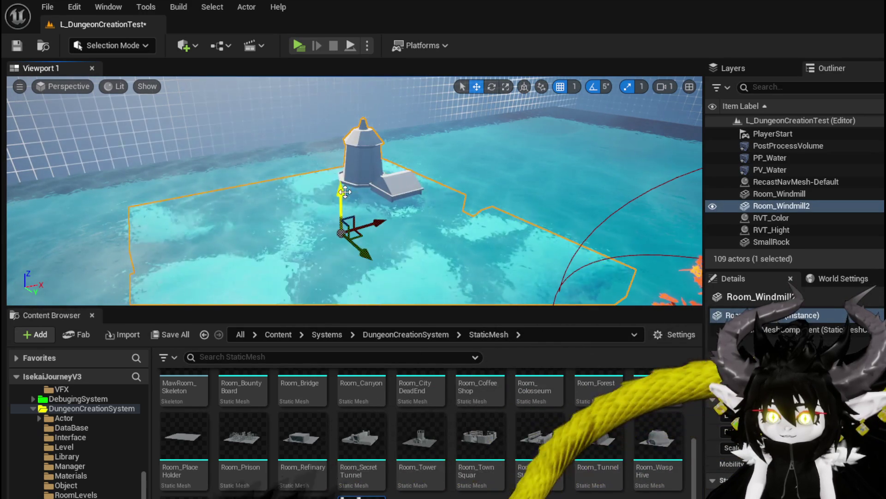
pyautogui.moveTo(350, 191); pyautogui.dragTo(343, 169)
pyautogui.scroll(5, 343, 169)
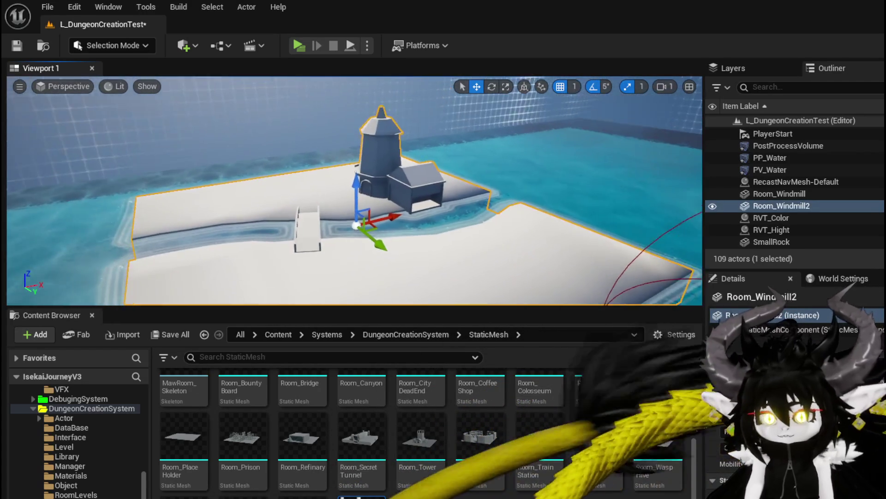
pyautogui.scroll(10, 355, 191)
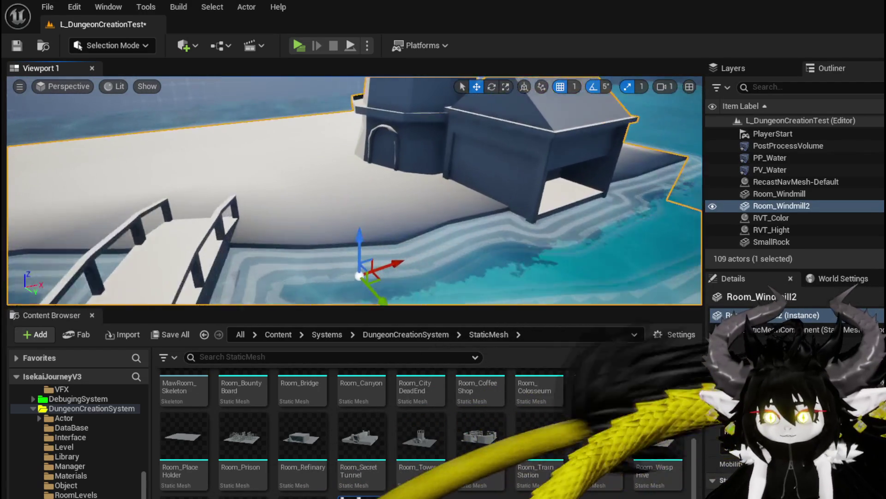
pyautogui.scroll(-5, 355, 190)
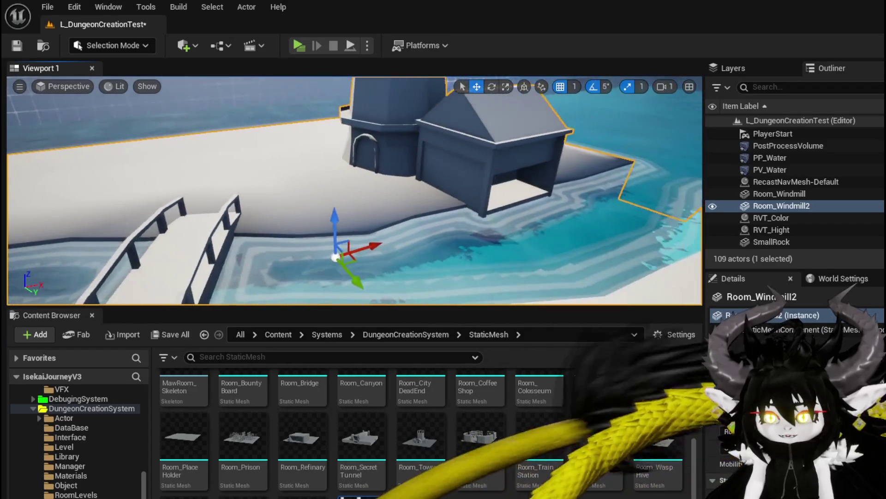
pyautogui.scroll(-5, 355, 191)
pyautogui.scroll(5, 354, 191)
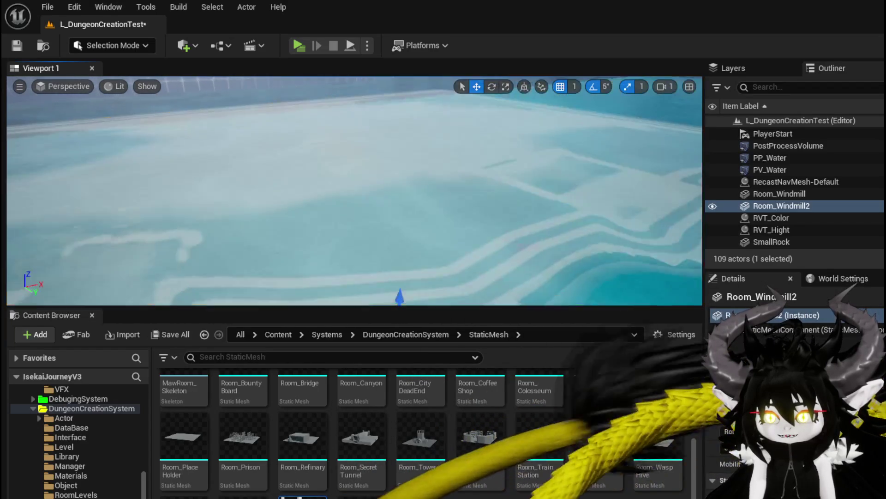
pyautogui.scroll(-5, 355, 190)
pyautogui.scroll(5, 354, 191)
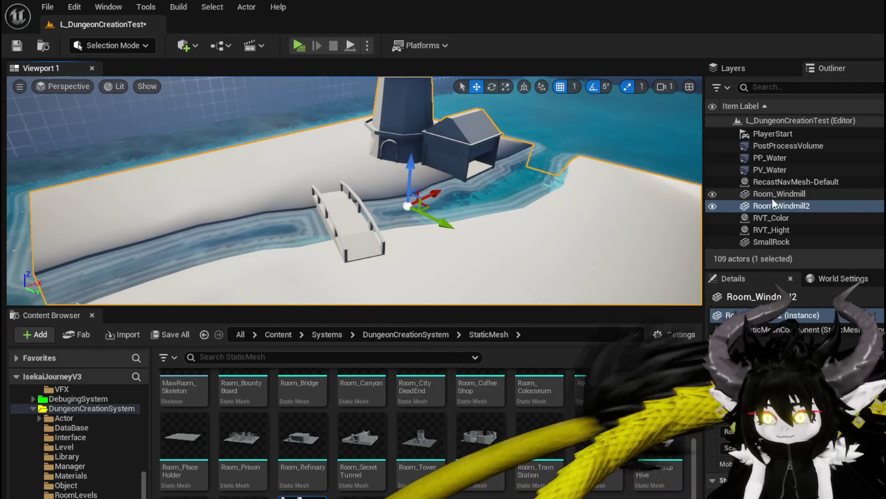
# Delete both windmill actors, save the level, and delete the Room_Windmill mesh asset
pyautogui.click(780, 193)
pyautogui.press('f')
pyautogui.press('Delete')
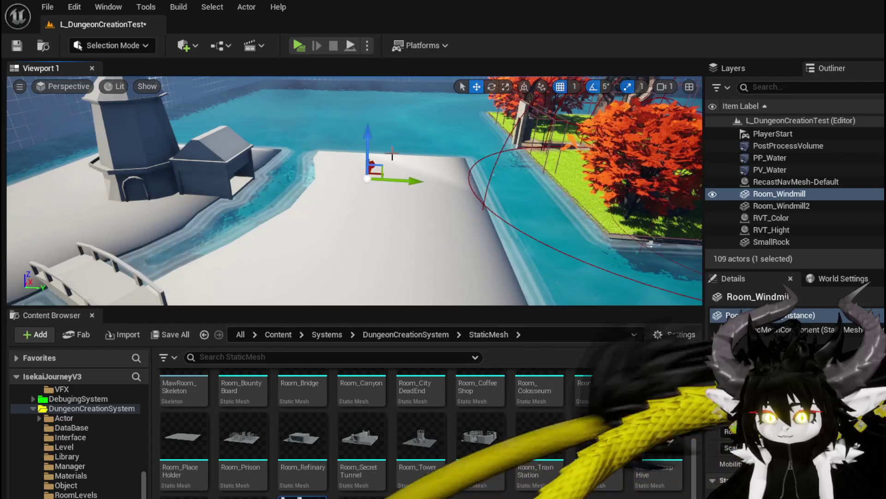
pyautogui.press('Delete')
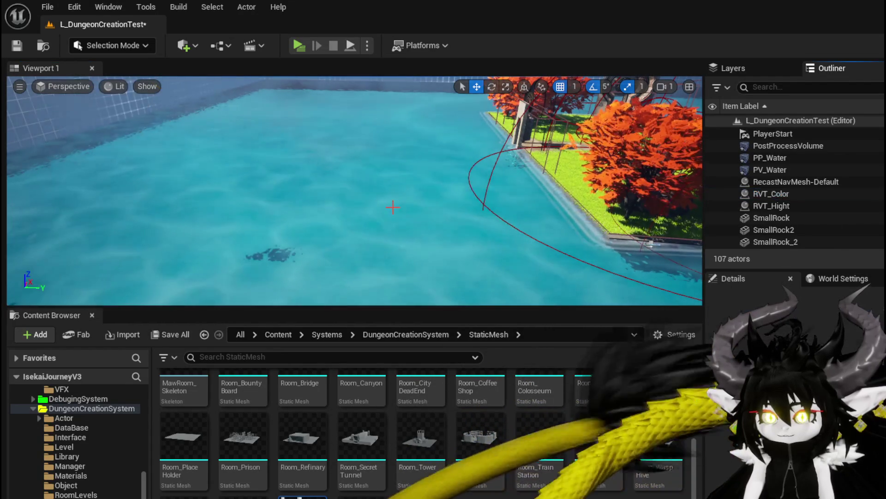
pyautogui.scroll(3, 354, 191)
pyautogui.click(13, 49)
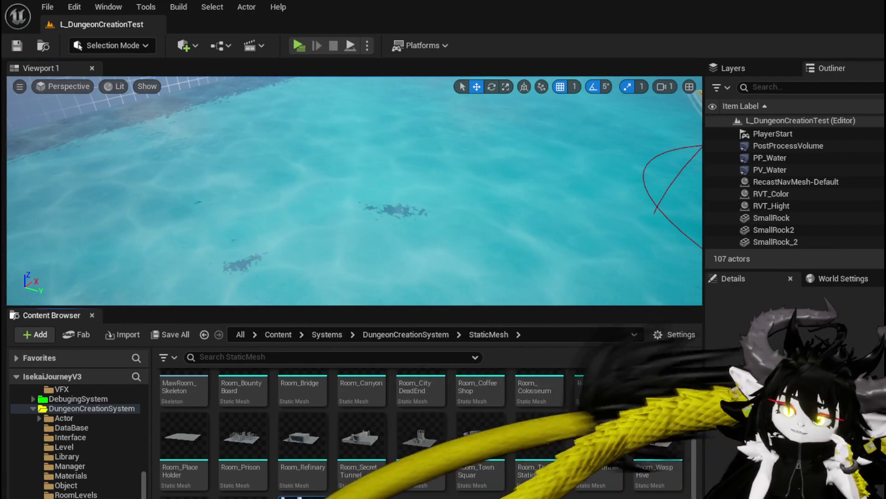
pyautogui.press('Delete')
pyautogui.press('Return')
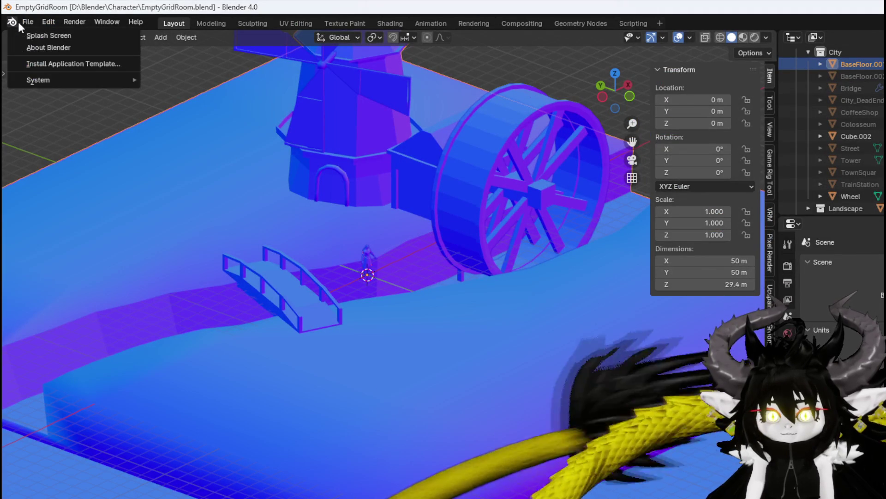
# Reopen ChuraClean6AfterRig.blend and select the ChuraBatWing wing mesh
pyautogui.click(18, 21)
pyautogui.click(23, 21)
pyautogui.moveTo(54, 64)
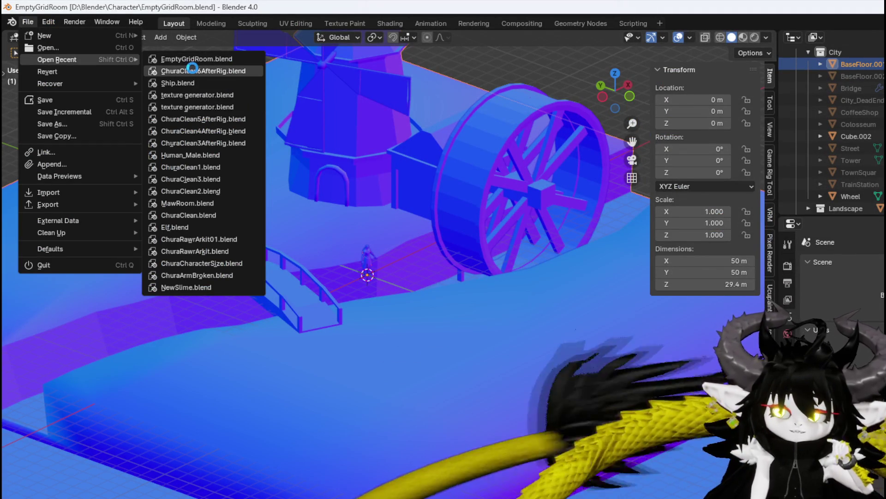
pyautogui.click(192, 69)
pyautogui.click(506, 197)
pyautogui.scroll(-6, 480, 168)
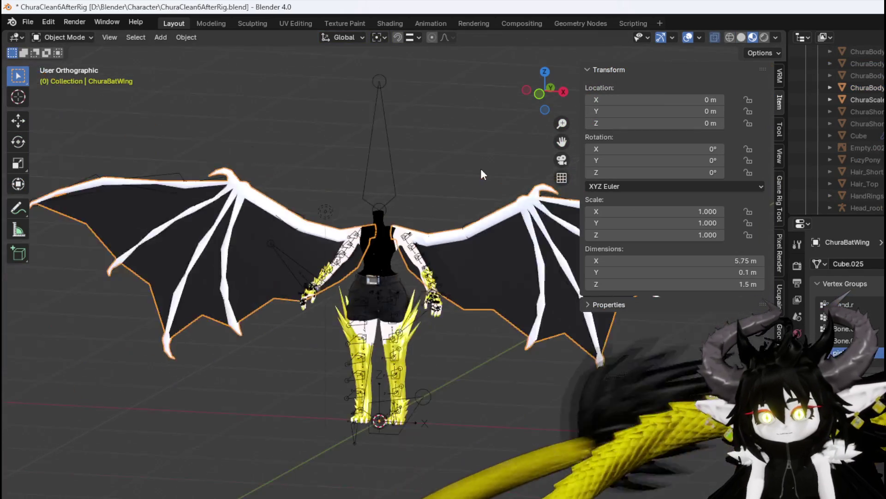
pyautogui.scroll(3, 221, 170)
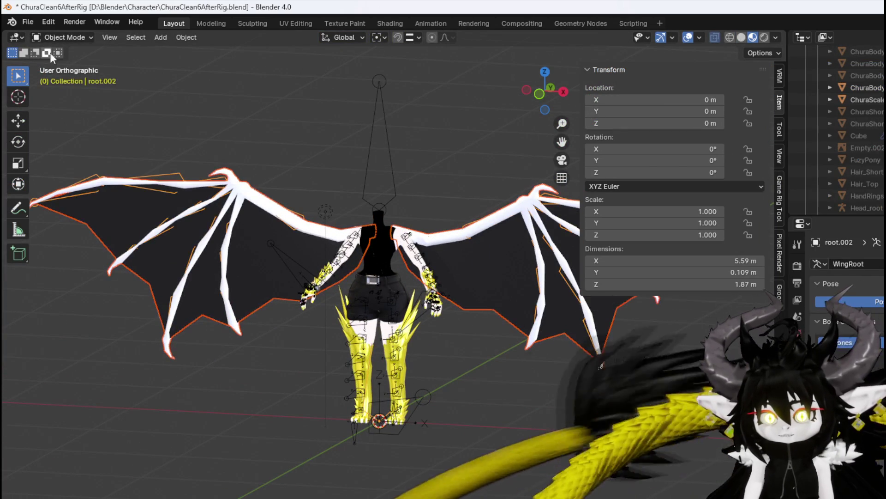
# Export the selected wing as an FBX file
pyautogui.click(27, 23)
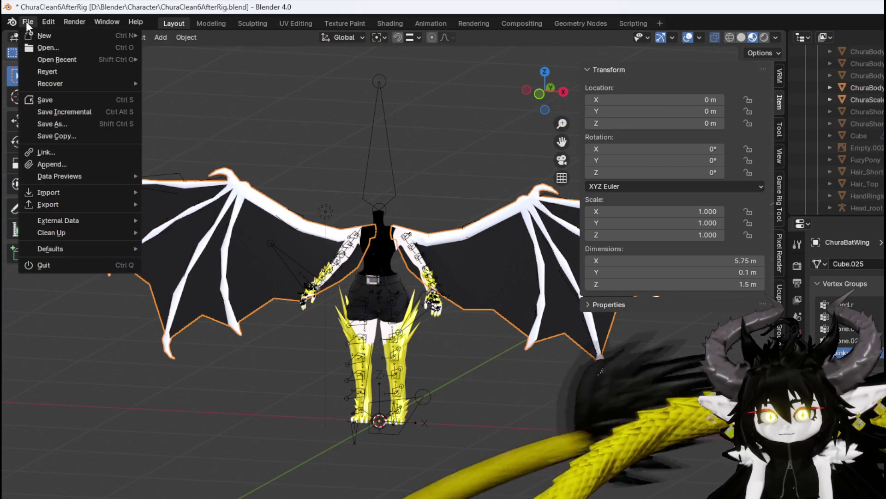
pyautogui.moveTo(57, 203)
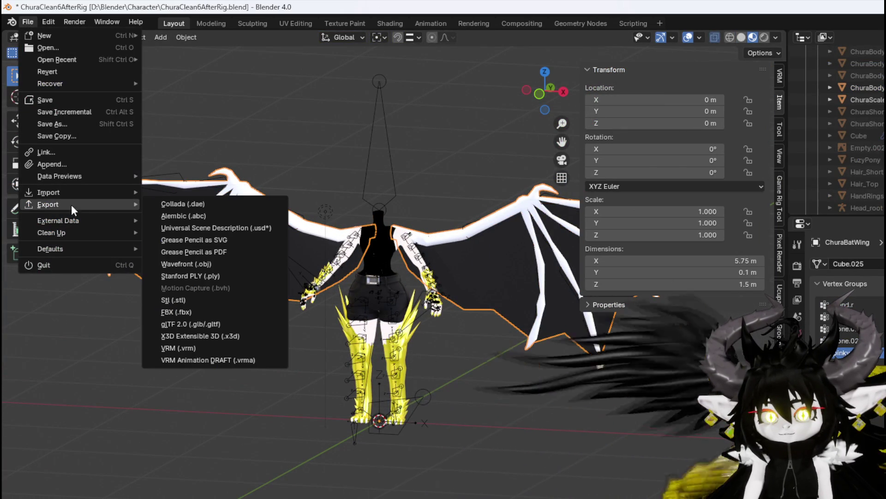
pyautogui.click(182, 311)
pyautogui.press('Return')
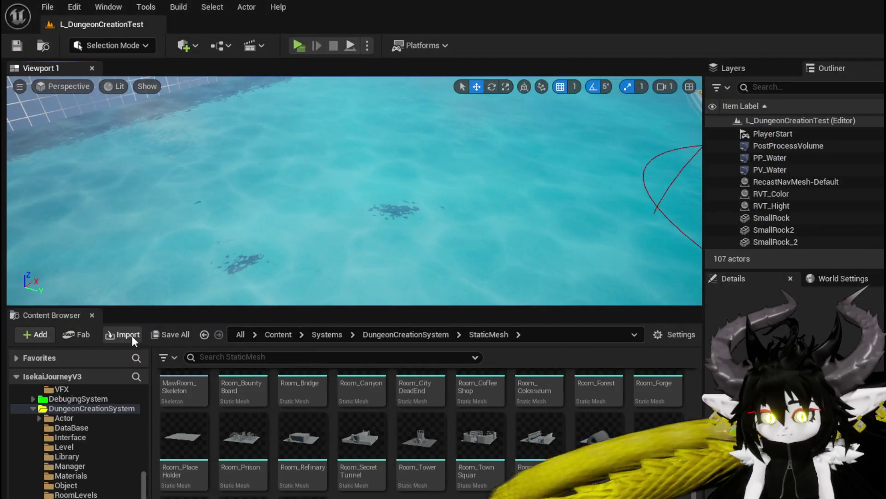
# Import WingMesh.fbx into StaticMesh, then delete WingMesh with its White and Black materials
pyautogui.click(132, 336)
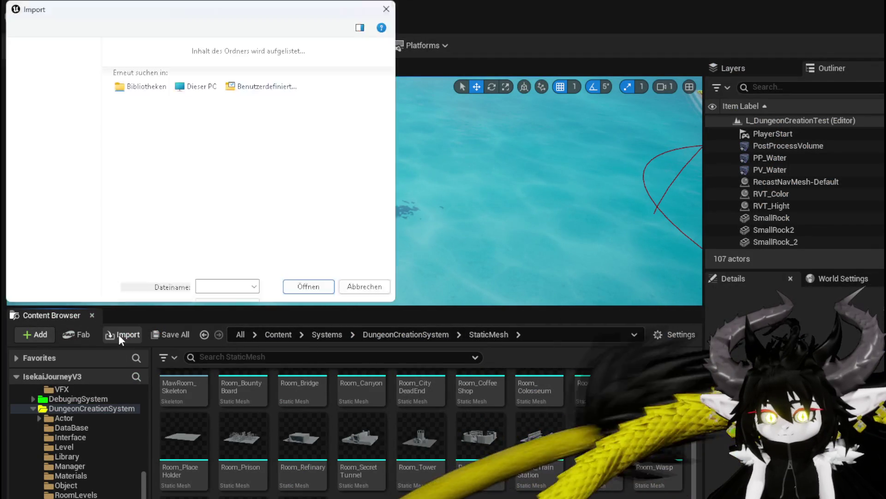
pyautogui.press('Escape')
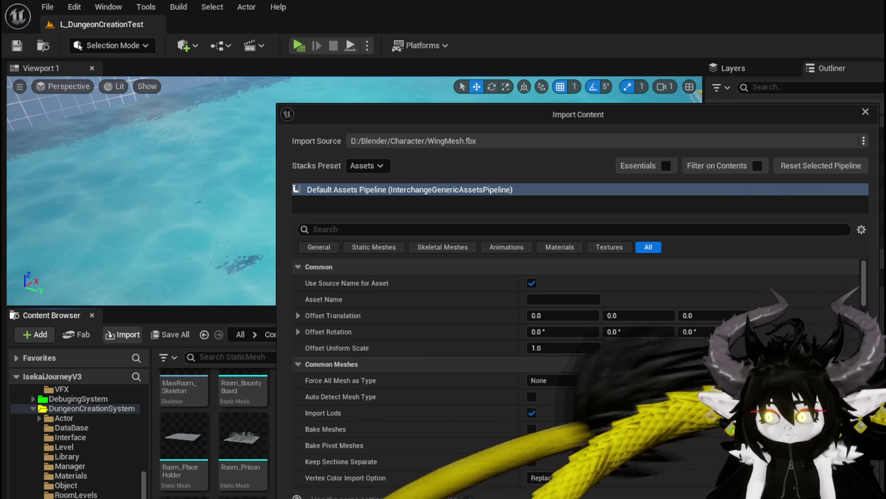
pyautogui.press('Escape')
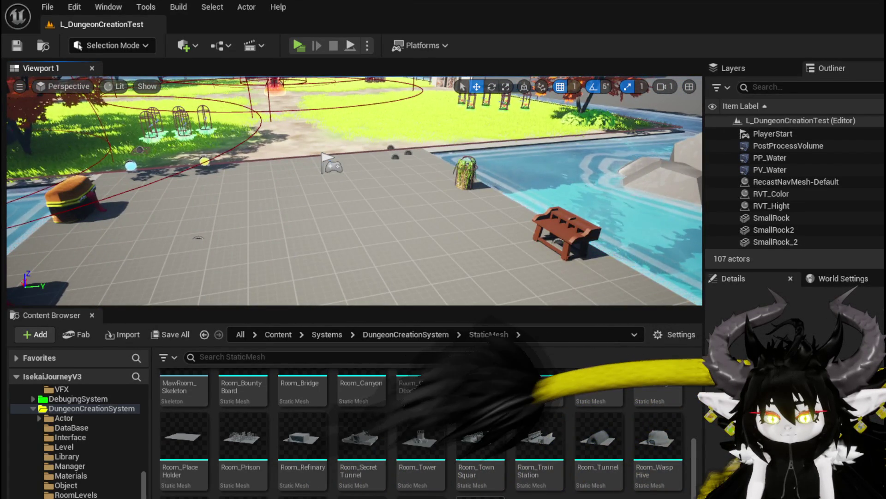
pyautogui.moveTo(482, 496); pyautogui.dragTo(527, 393)
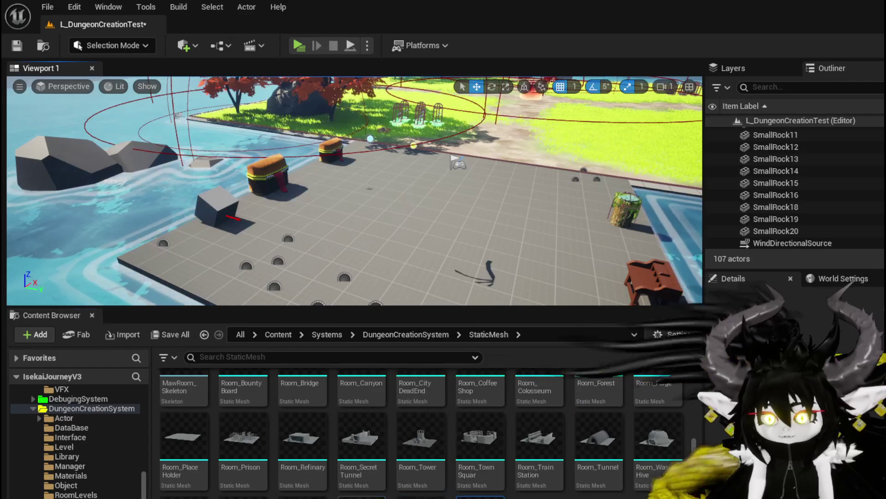
pyautogui.press('Delete')
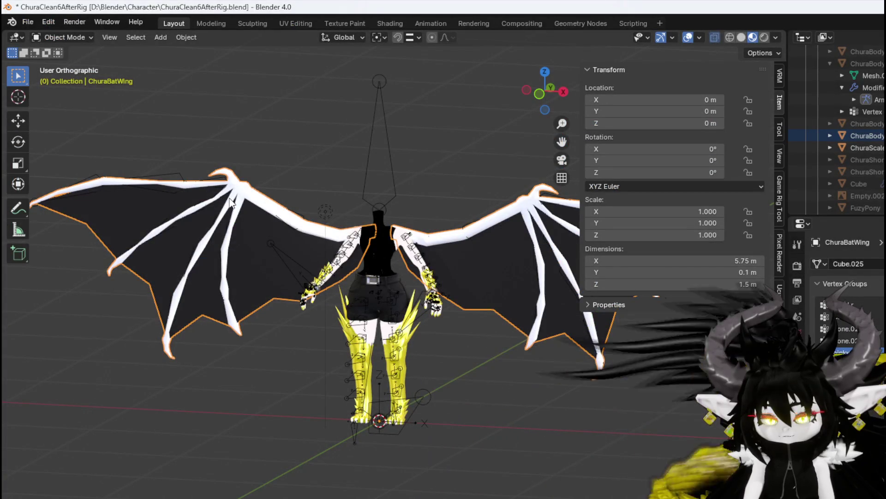
# Import the windmill room FBX into the Blender scene
pyautogui.click(28, 22)
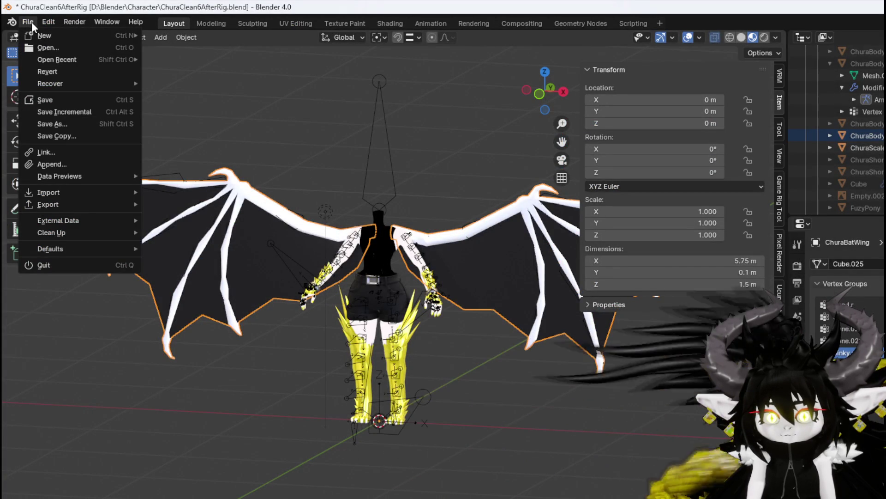
pyautogui.moveTo(104, 189)
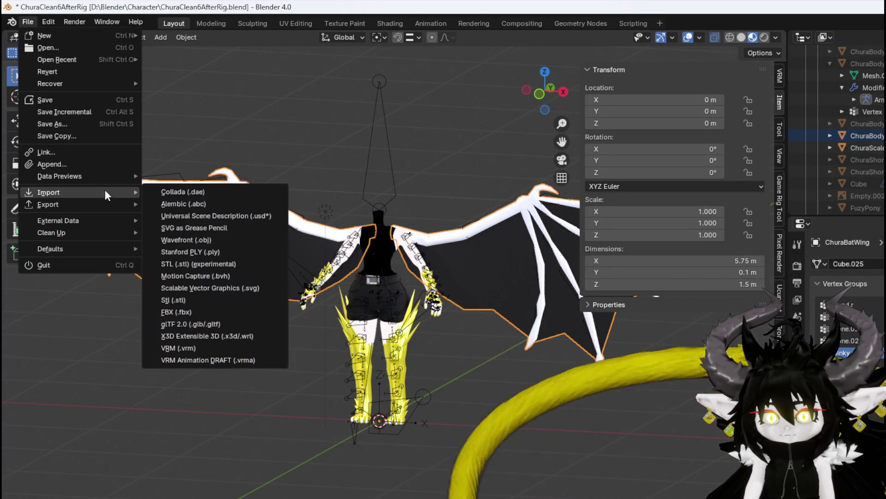
pyautogui.click(189, 309)
pyautogui.press('Escape')
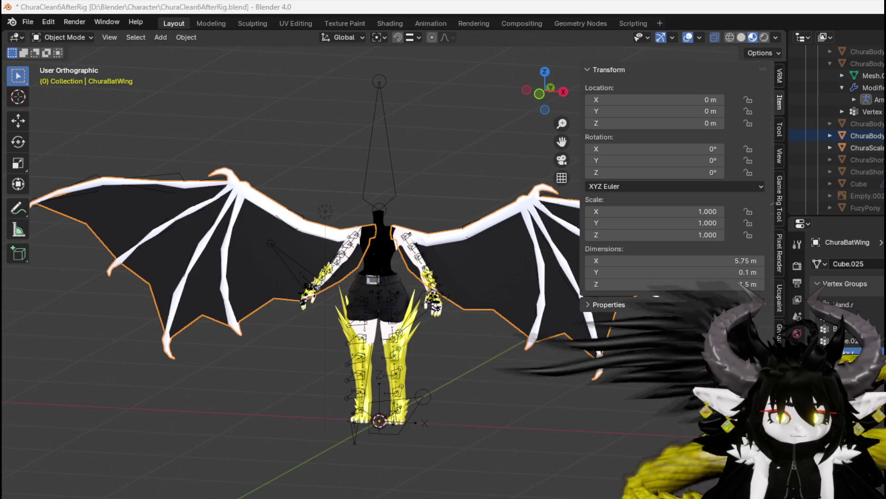
pyautogui.scroll(-10, 328, 389)
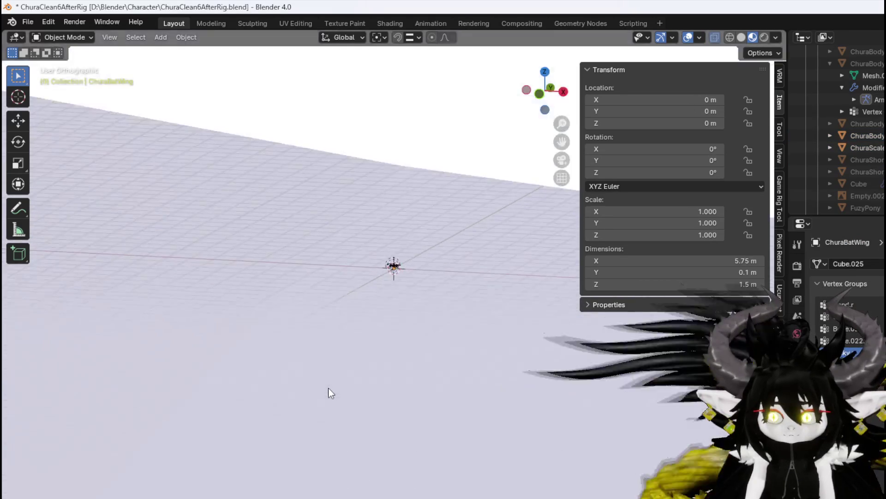
pyautogui.scroll(10, 328, 388)
# Select BaseFloor.001 and set its scale to 1 on X, Y and Z
pyautogui.rightClick(351, 360)
pyautogui.click(319, 403)
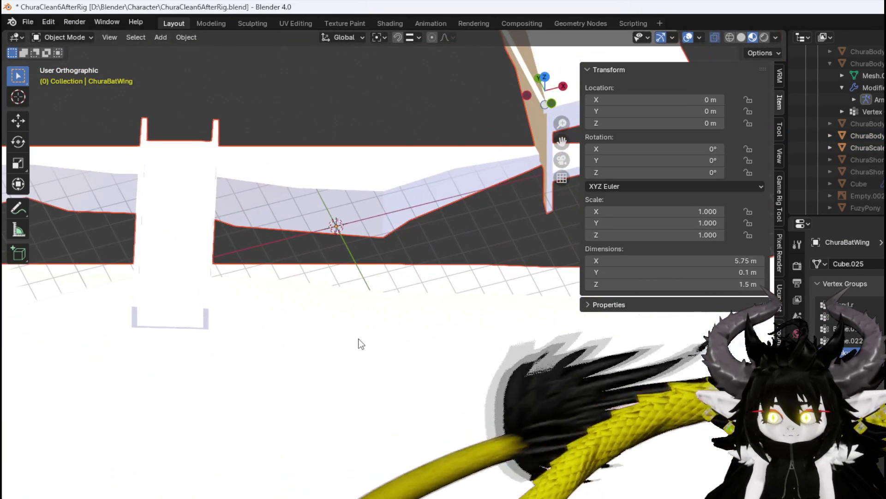
pyautogui.click(363, 340)
pyautogui.click(695, 208)
pyautogui.write('1')
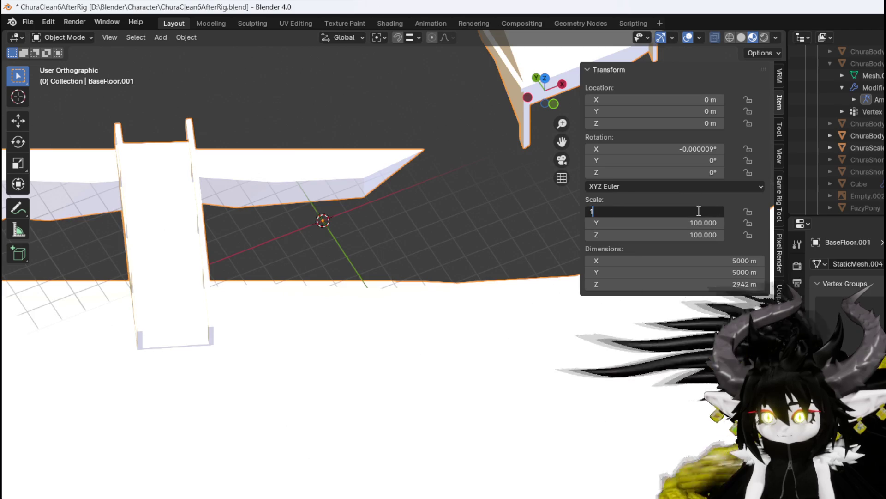
pyautogui.press('Tab')
pyautogui.write('1')
pyautogui.press('Return')
pyautogui.click(692, 236)
pyautogui.write('1')
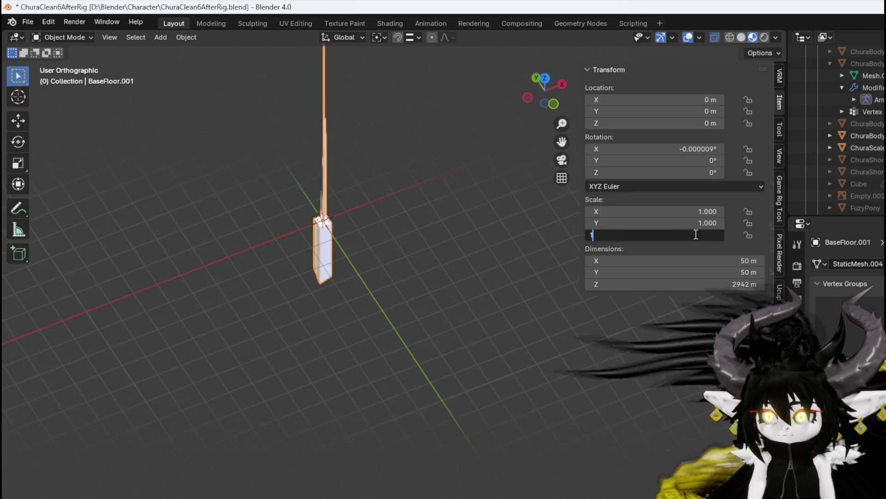
pyautogui.press('Return')
pyautogui.scroll(4, 306, 210)
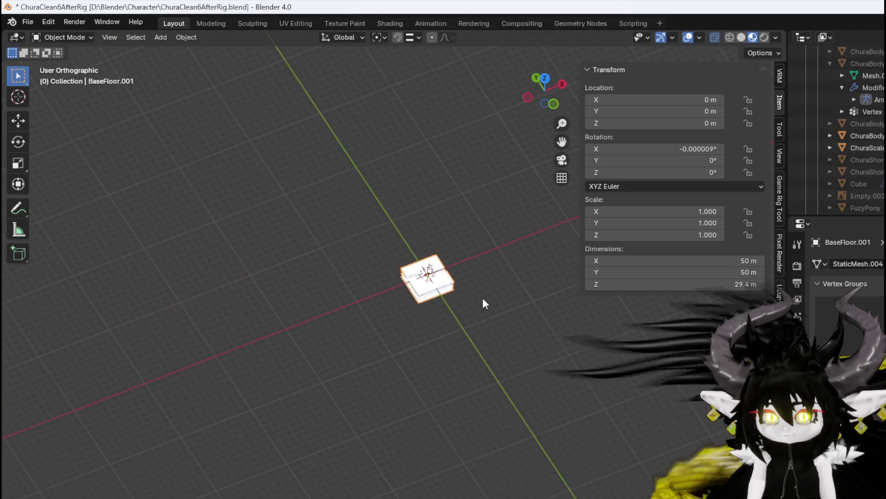
pyautogui.scroll(10, 450, 274)
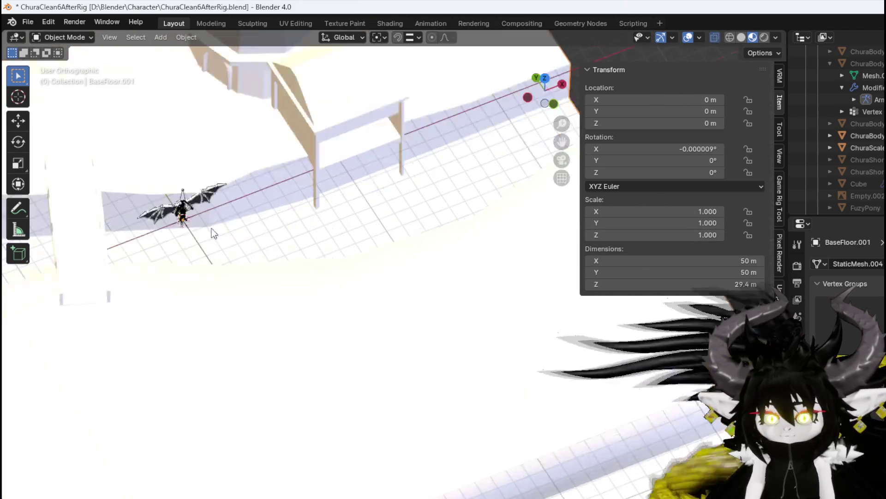
pyautogui.scroll(-10, 214, 233)
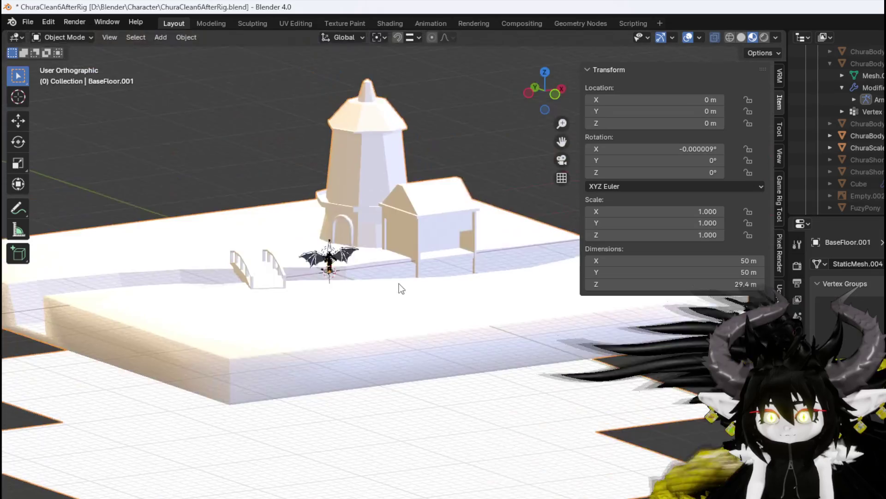
pyautogui.scroll(3, 401, 289)
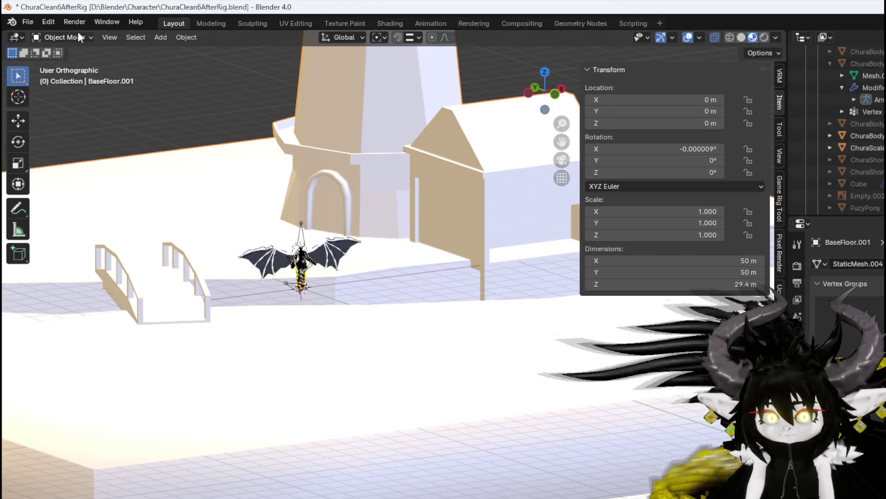
# Export the rescaled windmill room as an FBX into D:\Blender\Character\
pyautogui.click(27, 22)
pyautogui.moveTo(54, 210)
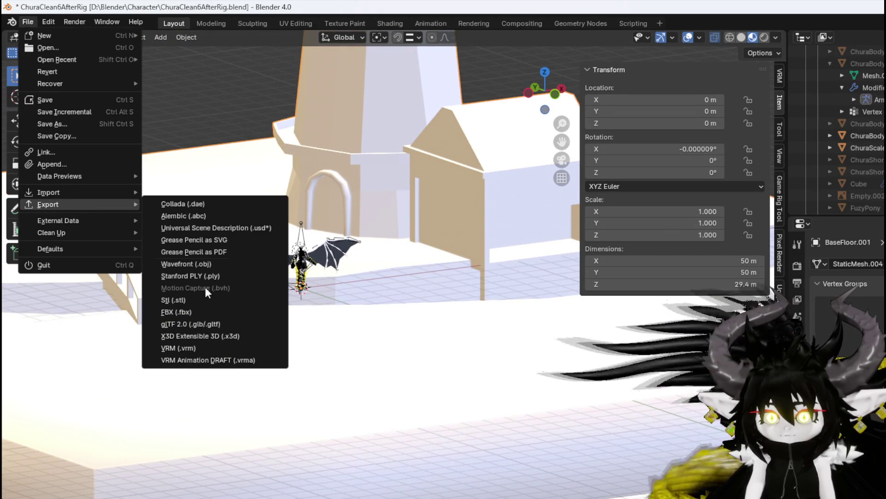
pyautogui.click(167, 313)
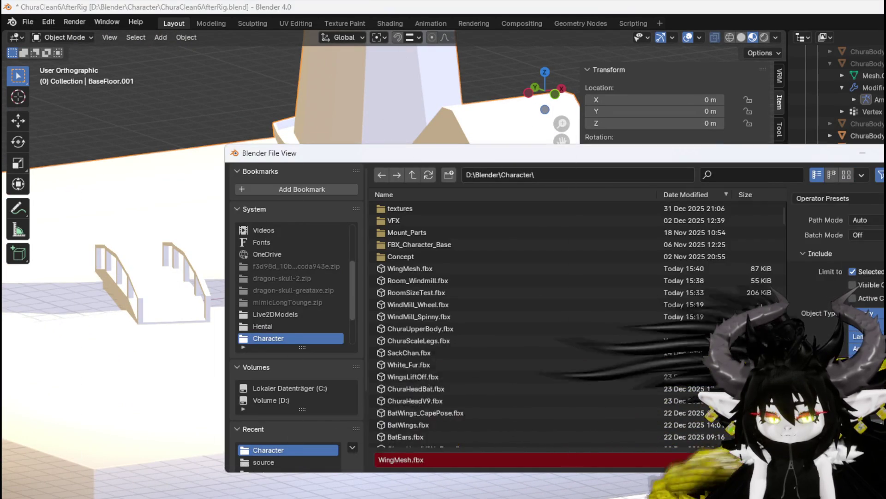
pyautogui.press('Escape')
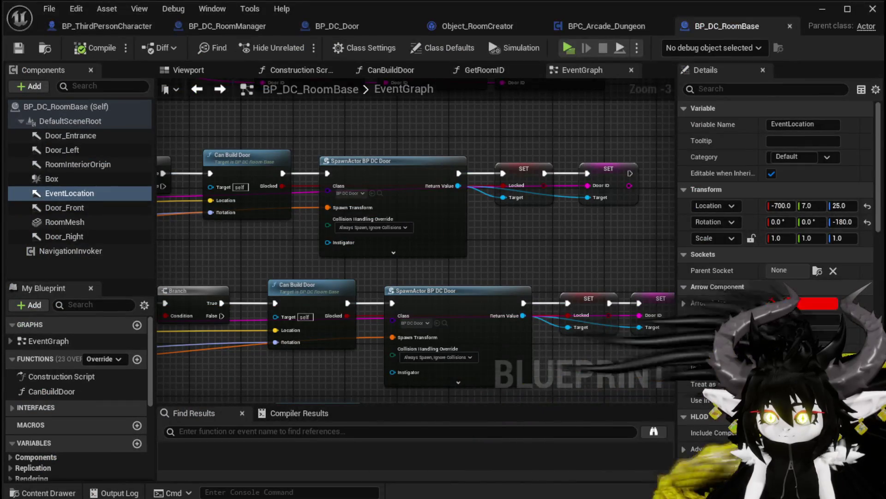
# Finish importing Room_Windmill.fbx and place Room_Windmill into the dungeon level
pyautogui.click(823, 9)
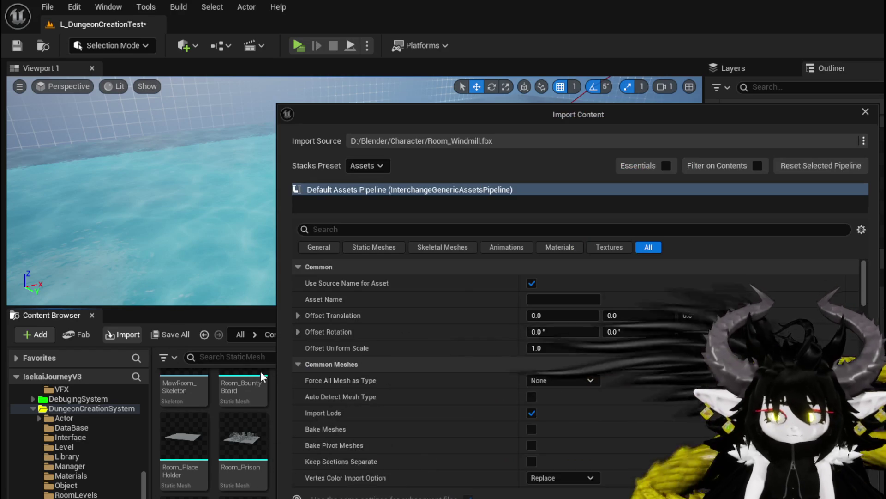
pyautogui.press('Return')
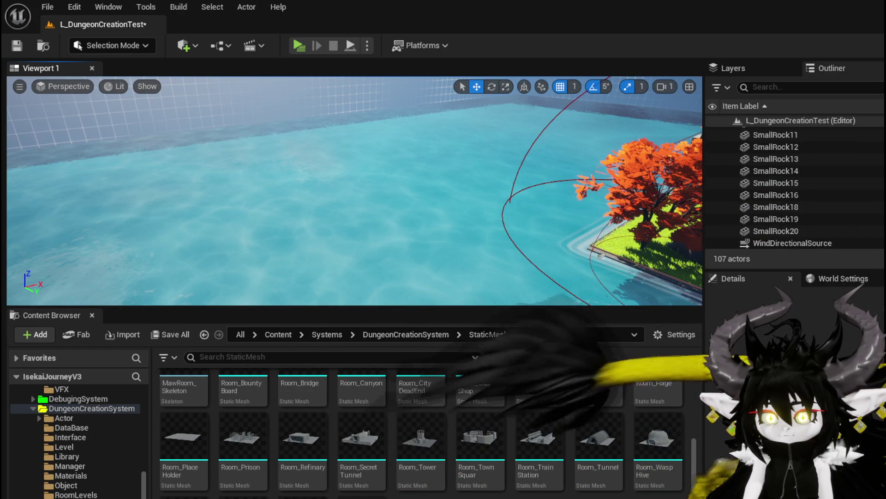
pyautogui.moveTo(361, 495)
pyautogui.mouseDown()
pyautogui.moveTo(430, 427)
pyautogui.moveTo(348, 207)
pyautogui.mouseUp()
pyautogui.scroll(5, 348, 207)
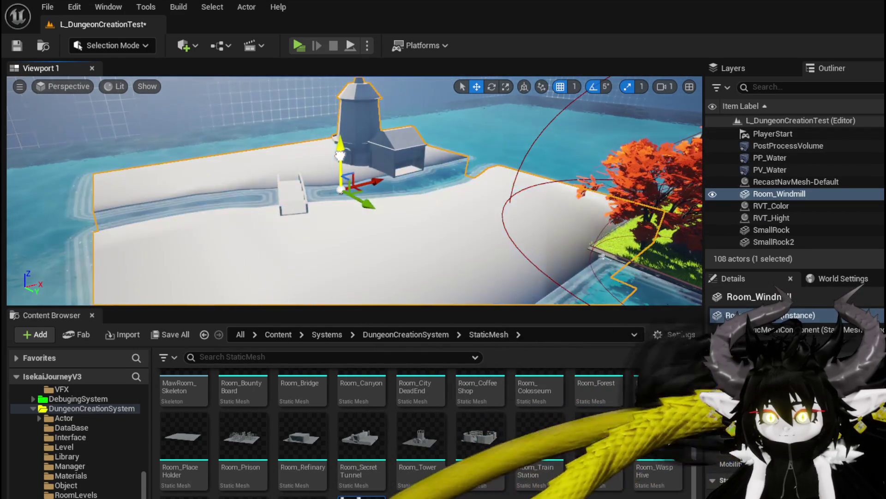
pyautogui.scroll(3, 354, 191)
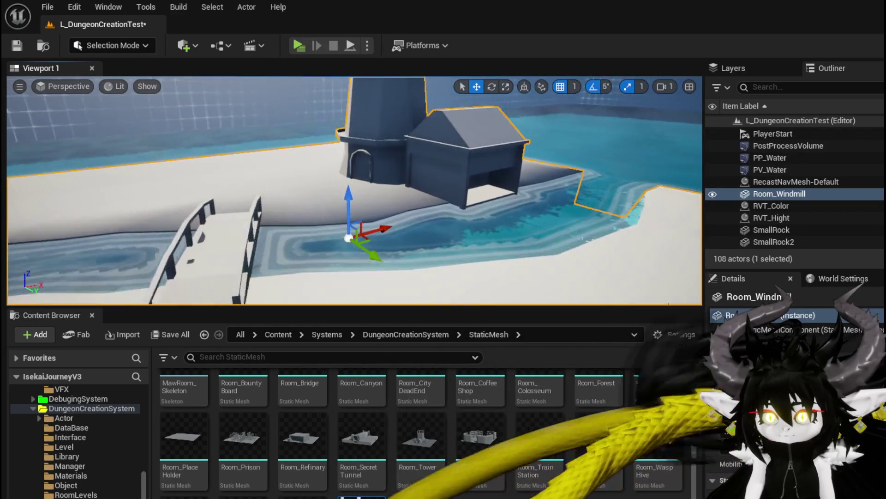
# Drop Room_Prison into the level, then delete the old Room_Prison actor
pyautogui.scroll(3, 355, 191)
pyautogui.scroll(-5, 355, 191)
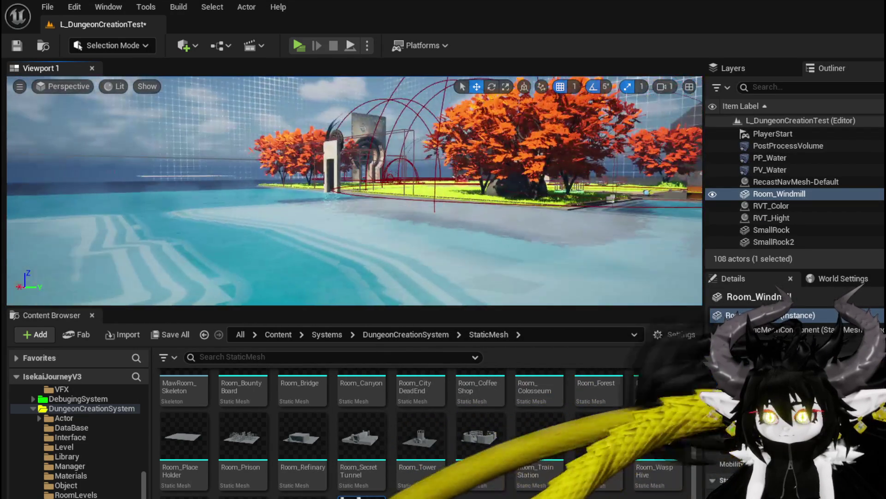
pyautogui.scroll(5, 355, 191)
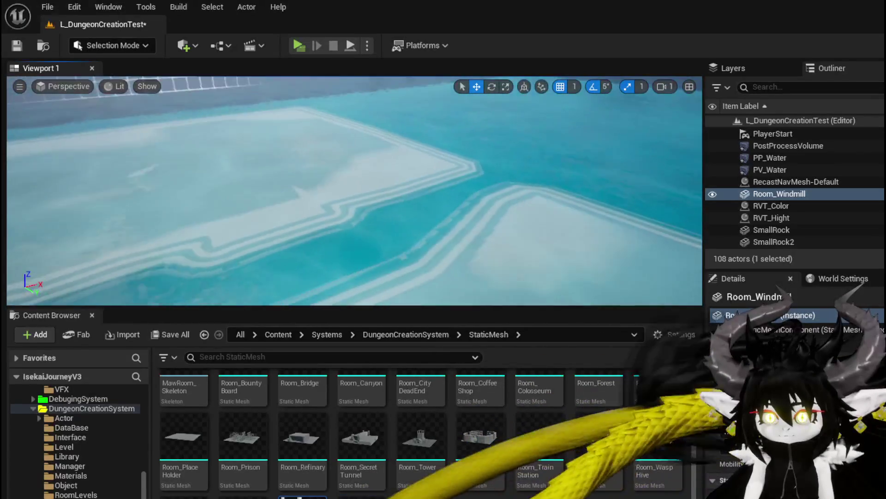
pyautogui.scroll(-3, 355, 191)
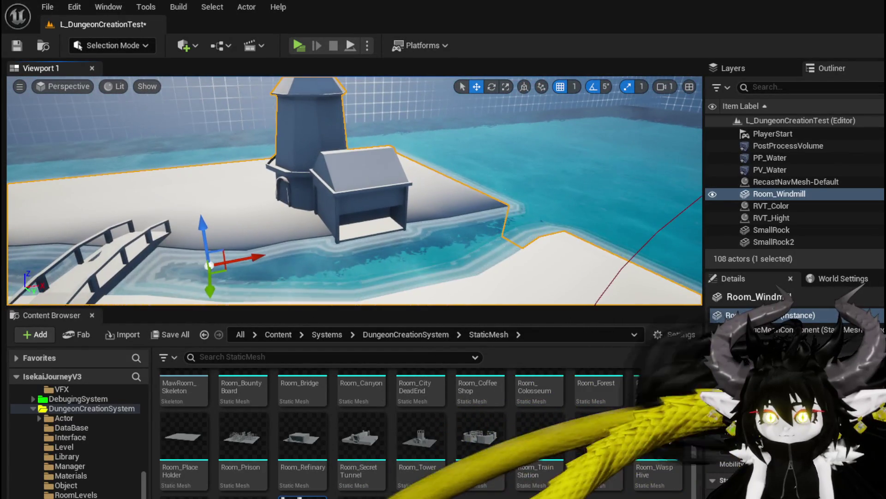
pyautogui.scroll(5, 355, 191)
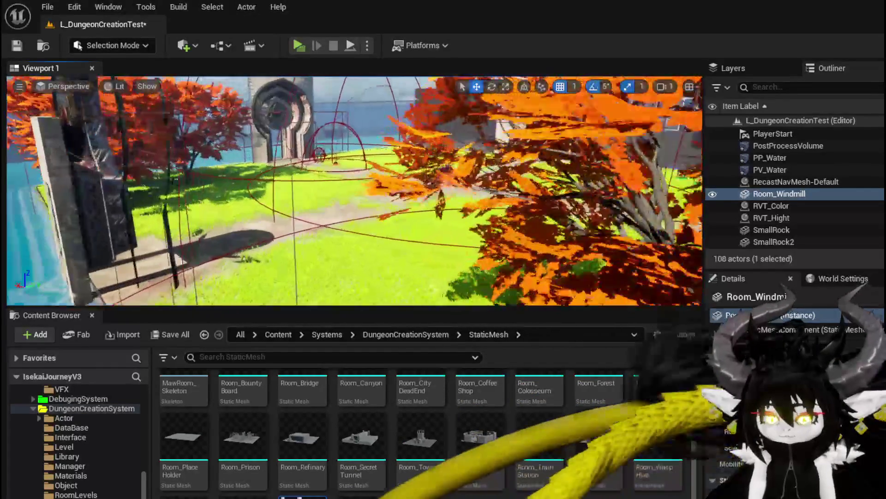
pyautogui.scroll(-3, 396, 258)
pyautogui.moveTo(263, 433); pyautogui.dragTo(338, 234)
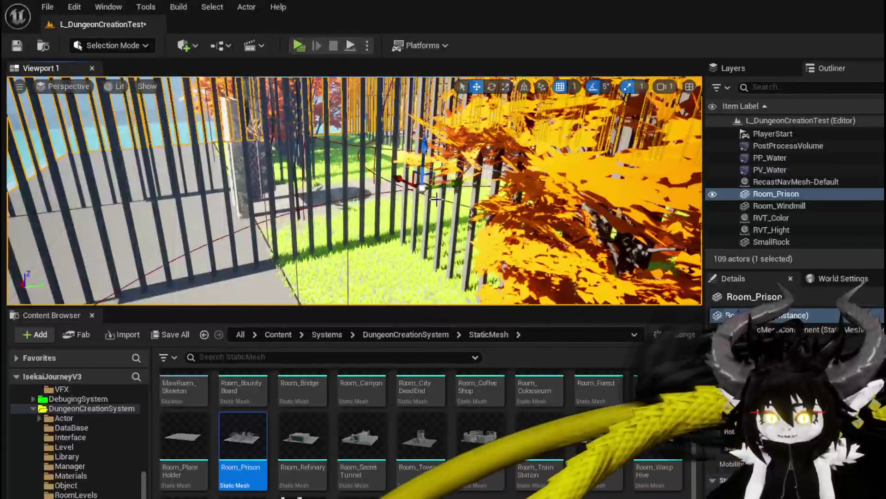
pyautogui.press('Delete')
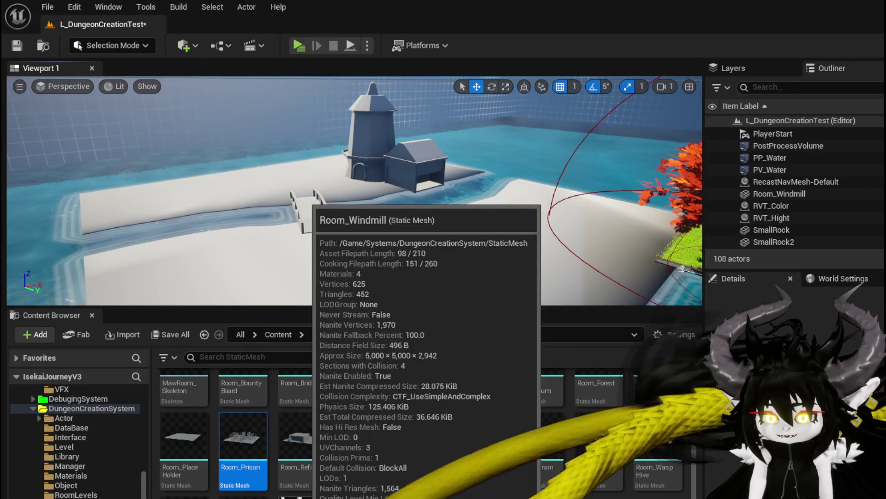
# Open the Room_Windmill static mesh in its editor and inspect it
pyautogui.doubleClick(314, 494)
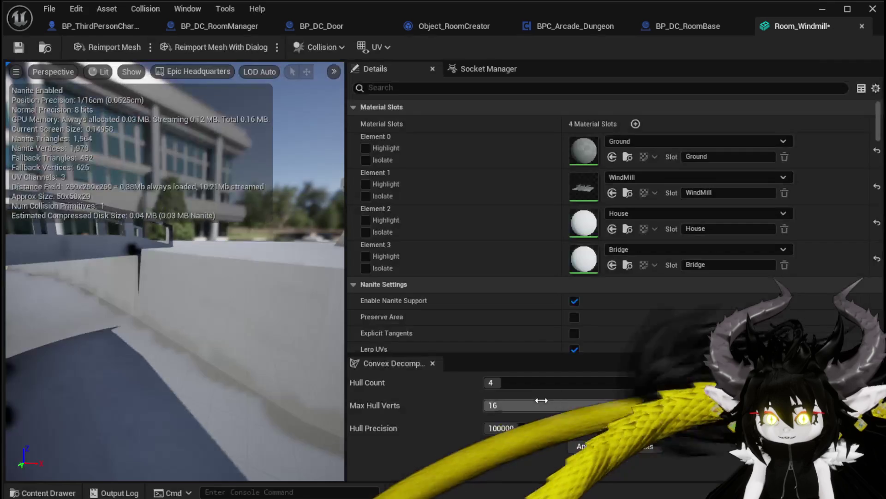
pyautogui.moveTo(185, 301); pyautogui.dragTo(92, 277)
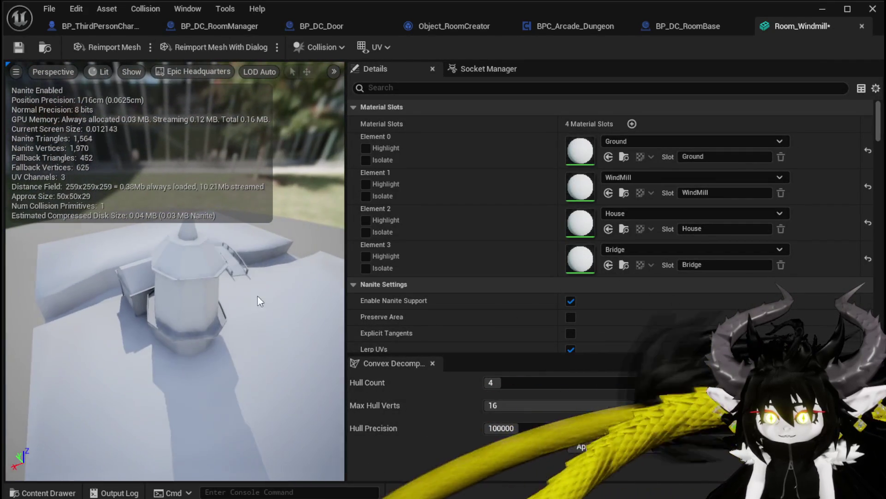
pyautogui.scroll(-3, 705, 289)
pyautogui.scroll(-5, 705, 289)
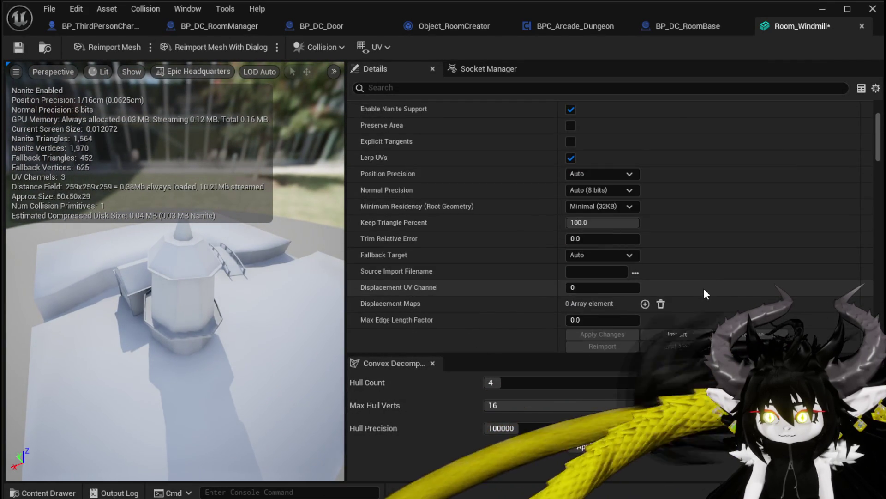
pyautogui.scroll(5, 703, 288)
pyautogui.scroll(3, 705, 289)
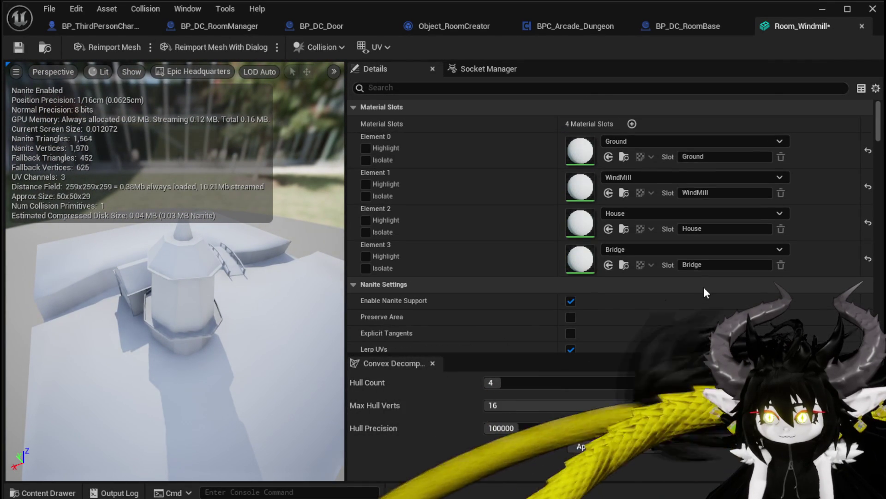
pyautogui.scroll(-4, 704, 290)
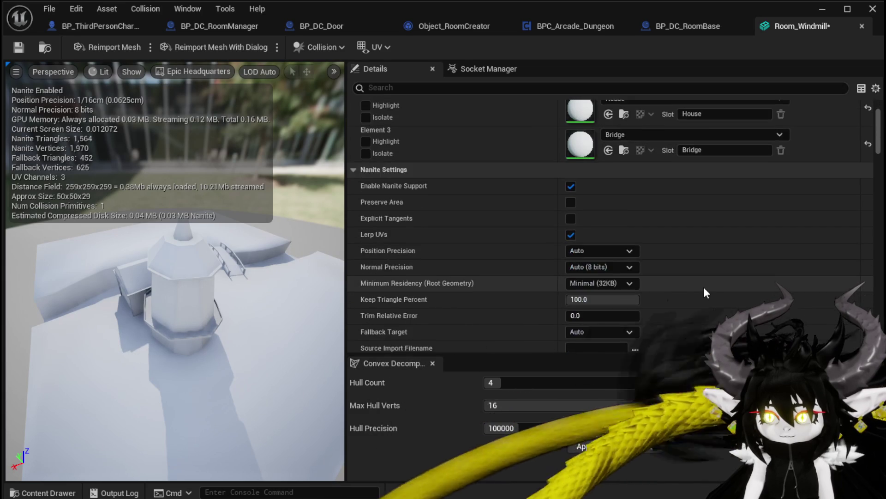
# Uncheck Enable Nanite Support and review the remaining mesh details
pyautogui.click(571, 187)
pyautogui.scroll(-9, 662, 231)
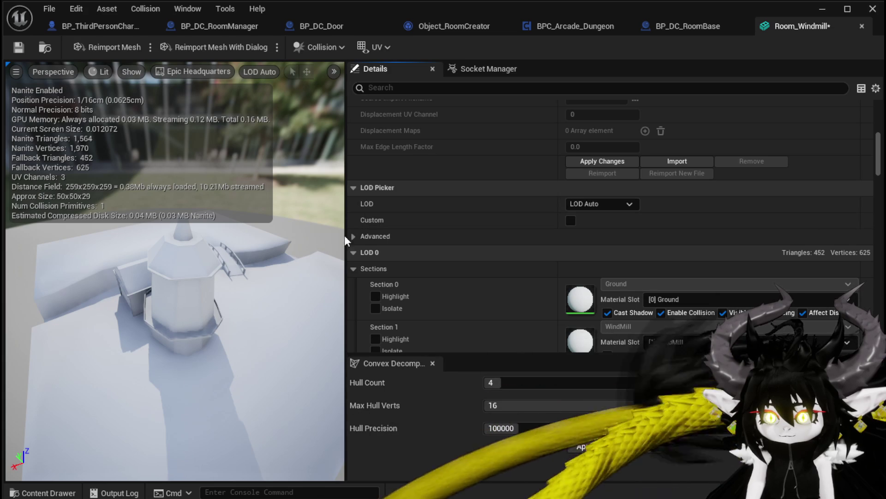
pyautogui.click(357, 237)
pyautogui.click(357, 237)
pyautogui.scroll(-4, 475, 231)
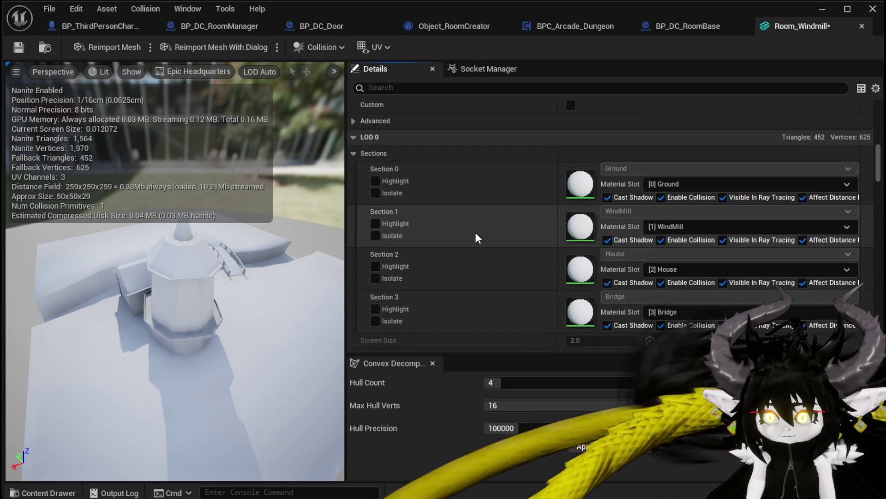
pyautogui.scroll(-4, 476, 234)
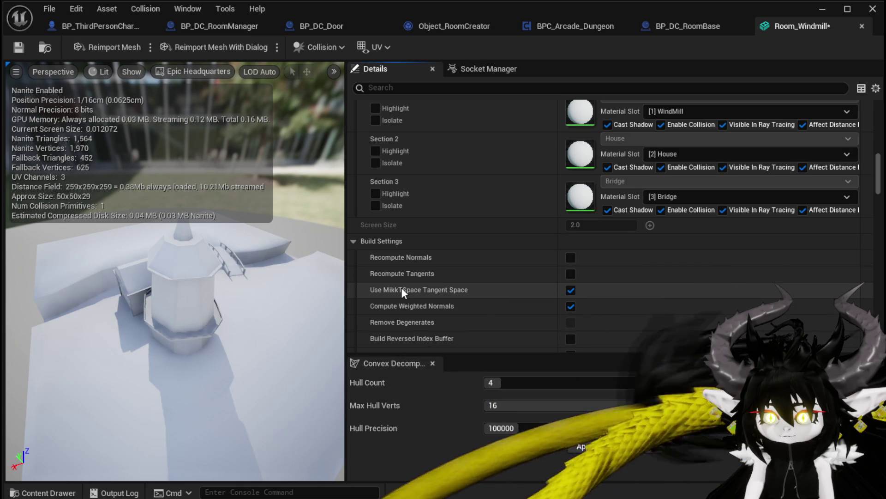
pyautogui.scroll(-3, 402, 289)
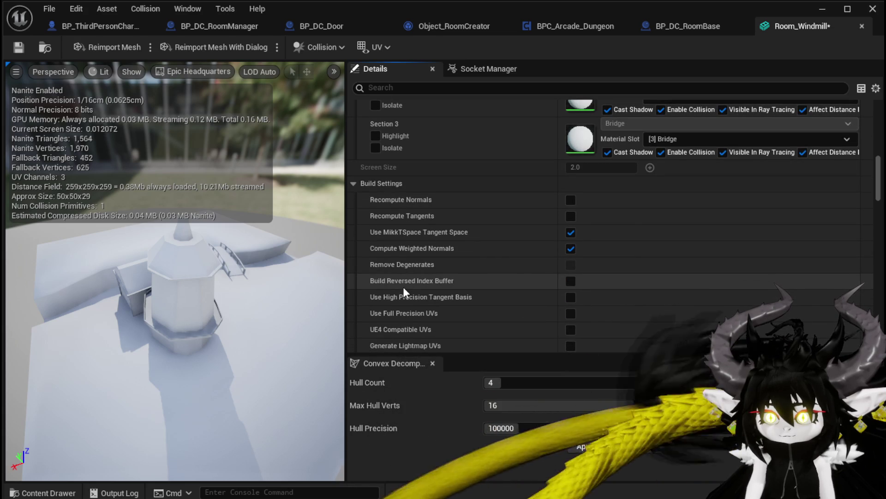
pyautogui.scroll(-3, 403, 287)
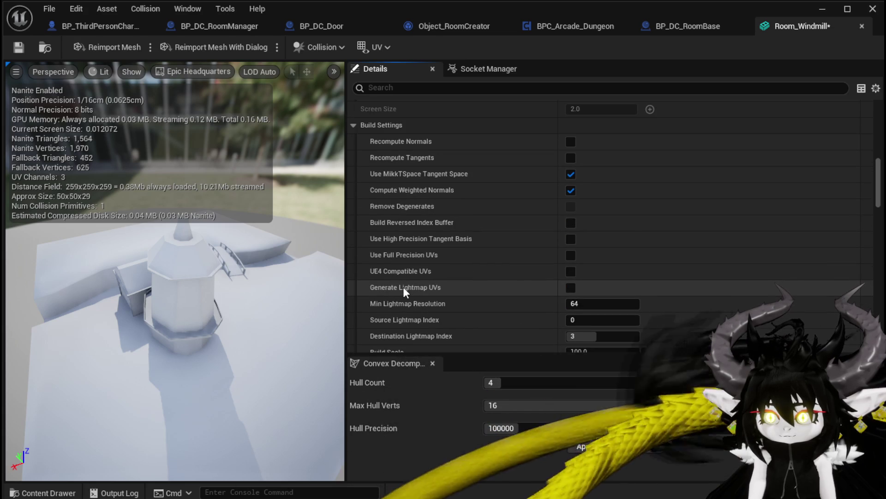
pyautogui.scroll(-3, 403, 287)
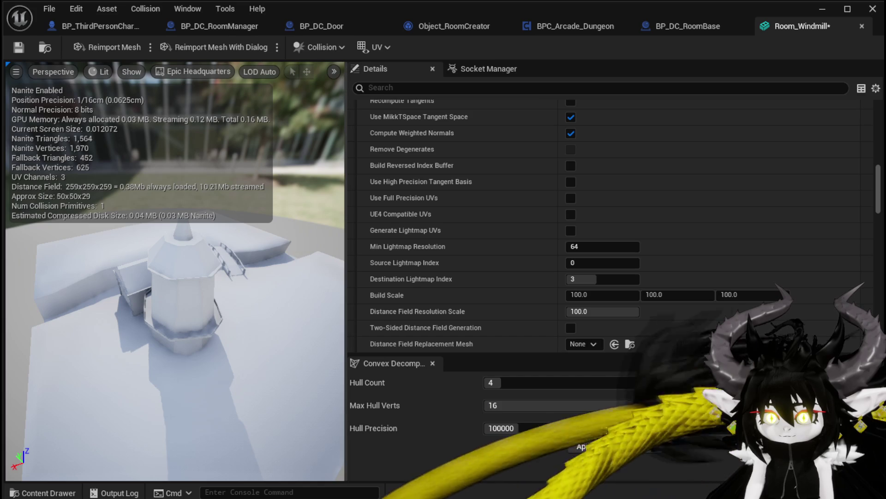
pyautogui.moveTo(345, 269); pyautogui.dragTo(441, 272)
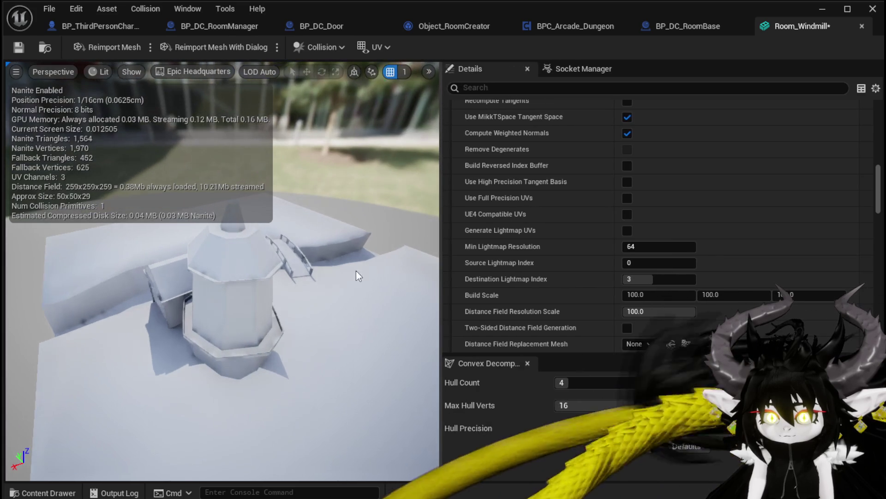
pyautogui.moveTo(328, 267)
pyautogui.mouseDown()
pyautogui.moveTo(323, 259)
pyautogui.moveTo(353, 256)
pyautogui.mouseUp()
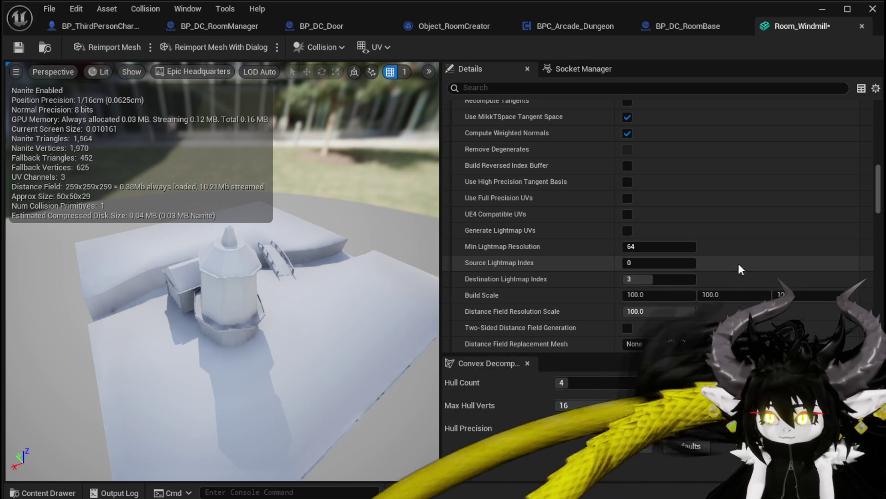
# Set Collision Complexity to Use Complex Collision As Simple
pyautogui.scroll(-5, 684, 254)
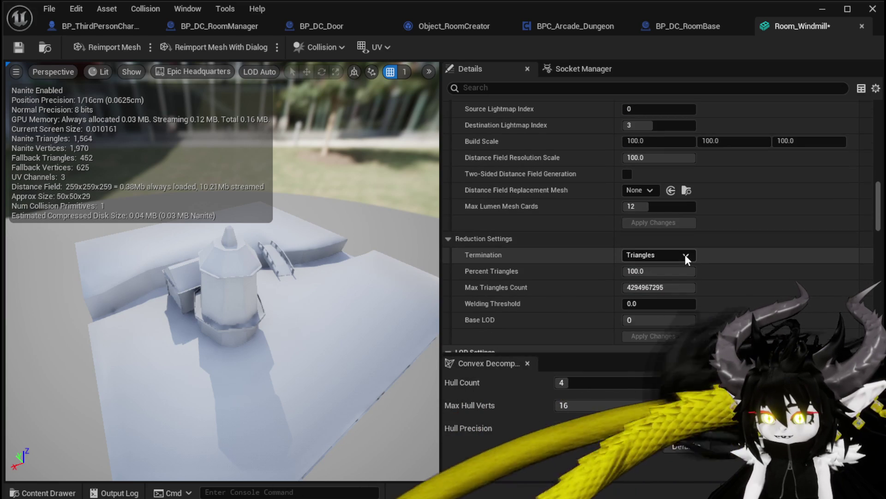
pyautogui.scroll(-2, 685, 256)
pyautogui.scroll(2, 685, 256)
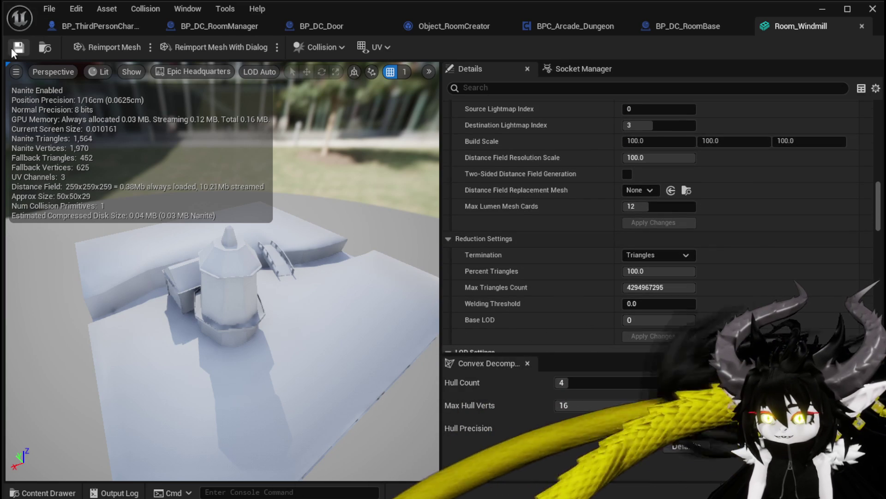
pyautogui.scroll(-6, 674, 254)
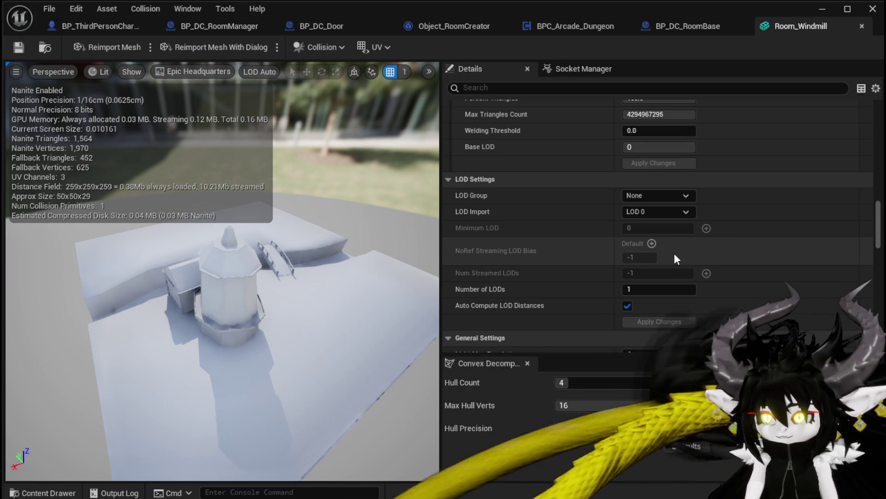
pyautogui.scroll(-3, 674, 254)
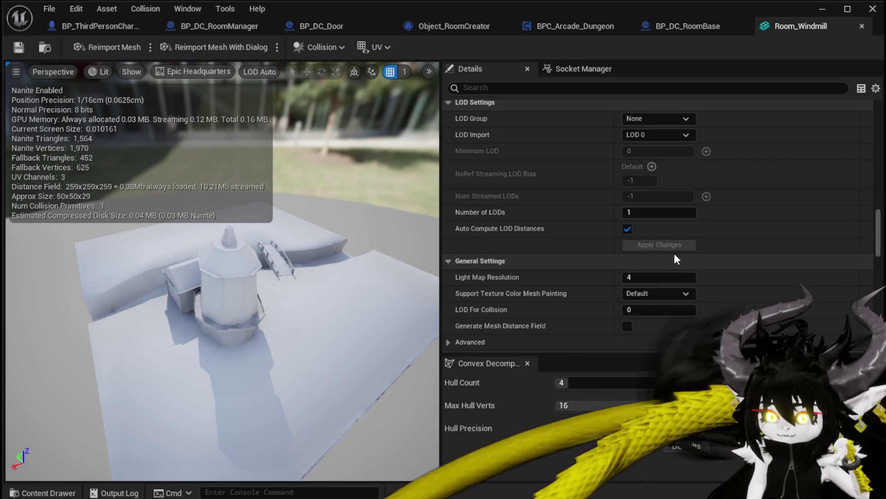
pyautogui.scroll(-10, 674, 253)
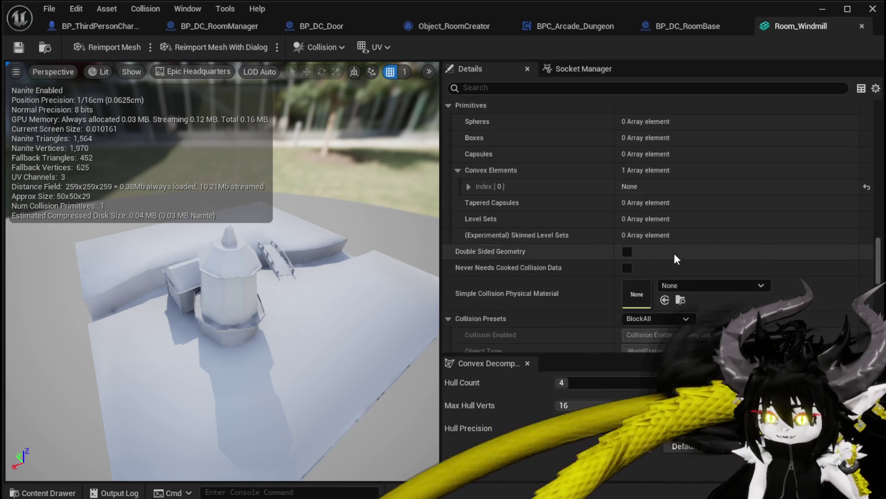
pyautogui.scroll(-15, 674, 258)
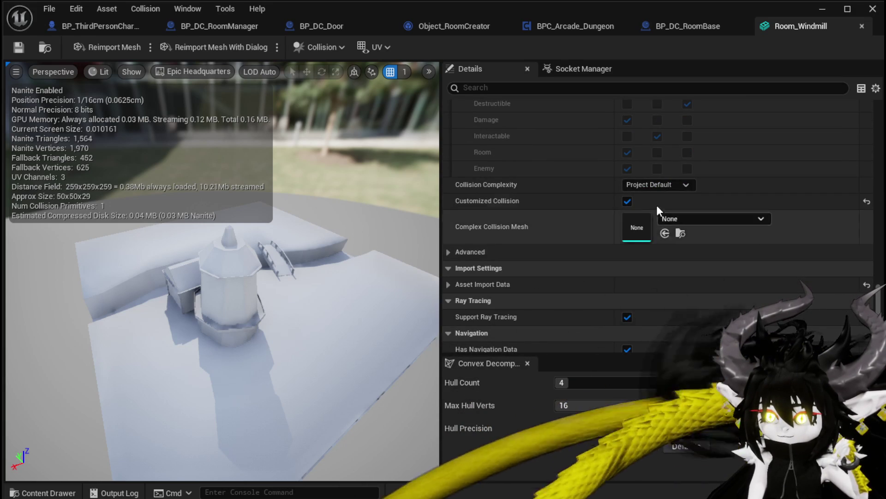
pyautogui.click(656, 184)
pyautogui.click(659, 229)
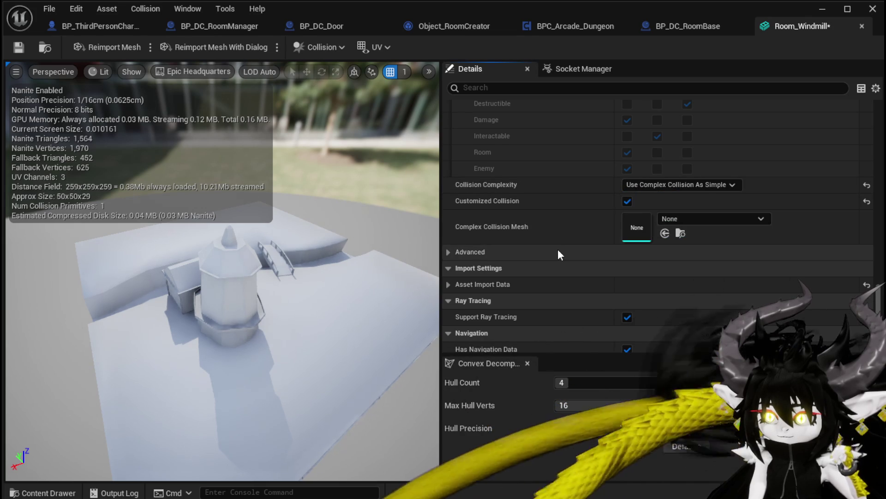
pyautogui.scroll(-3, 559, 252)
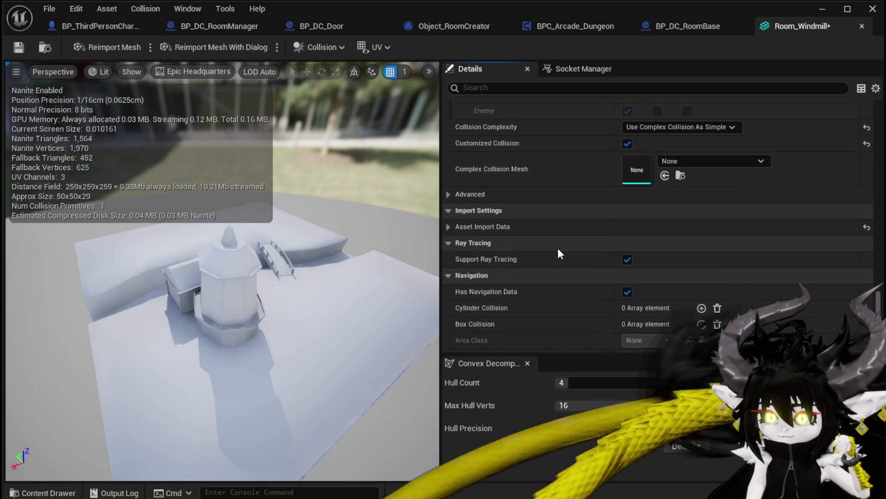
pyautogui.scroll(-3, 559, 249)
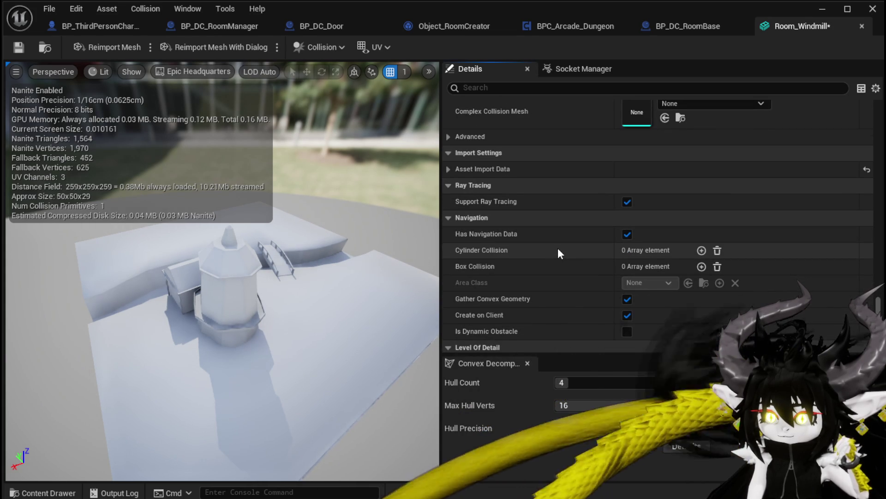
pyautogui.scroll(-3, 559, 252)
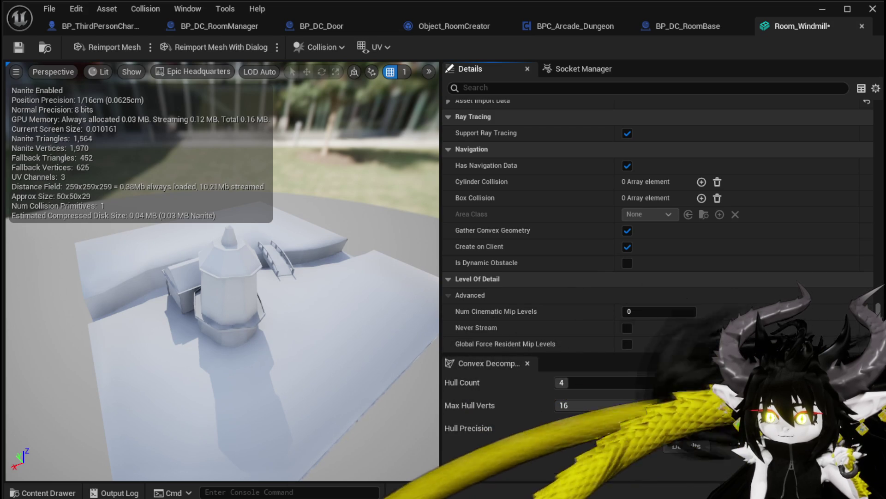
# Save the Room_Windmill mesh and close its editor
pyautogui.hotkey('ctrl', 'shift', 's')
pyautogui.click(649, 452)
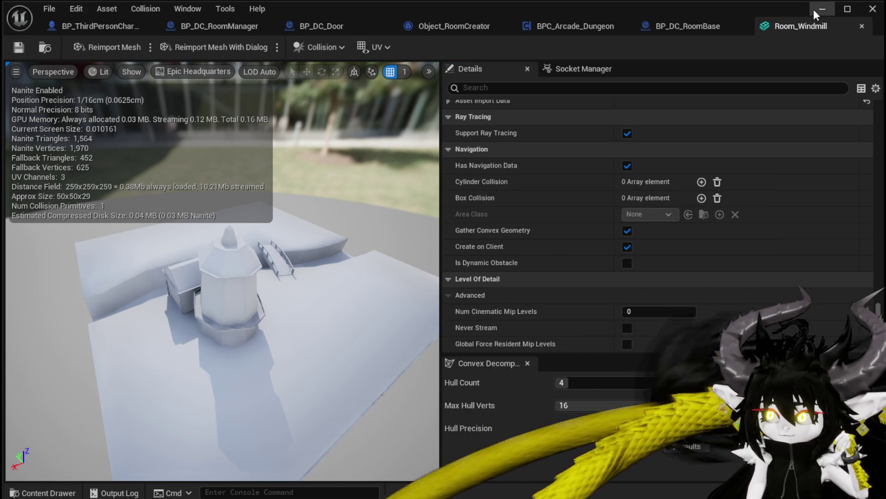
pyautogui.click(861, 26)
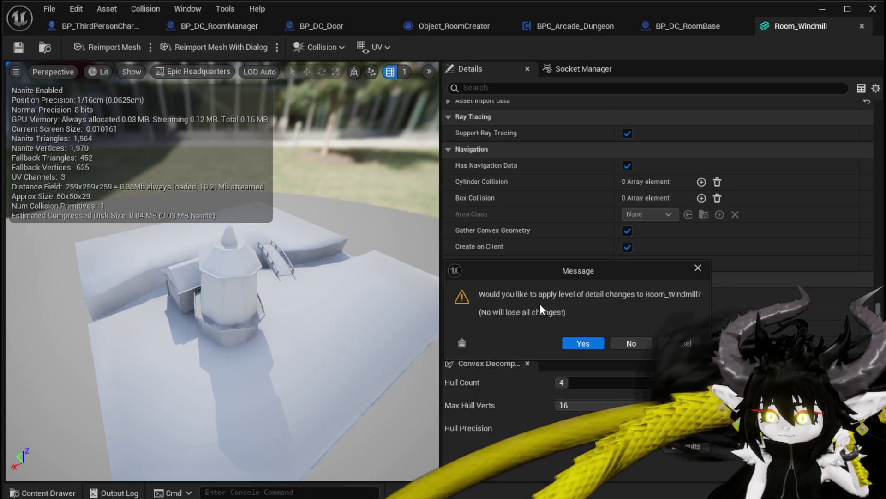
pyautogui.click(584, 343)
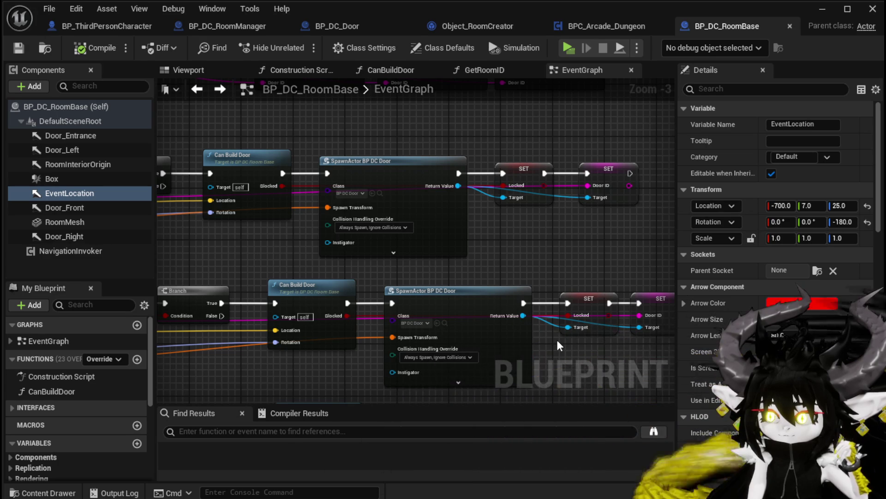
pyautogui.hotkey('ctrl', 'shift', 's')
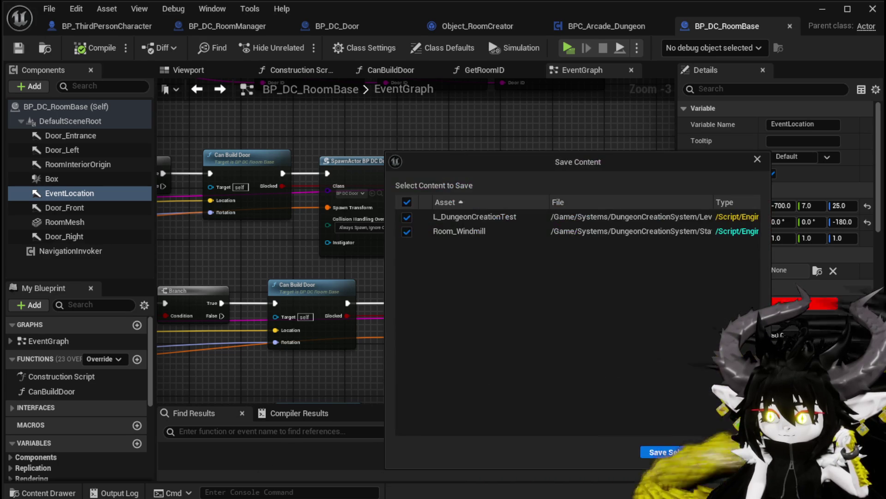
pyautogui.press('Return')
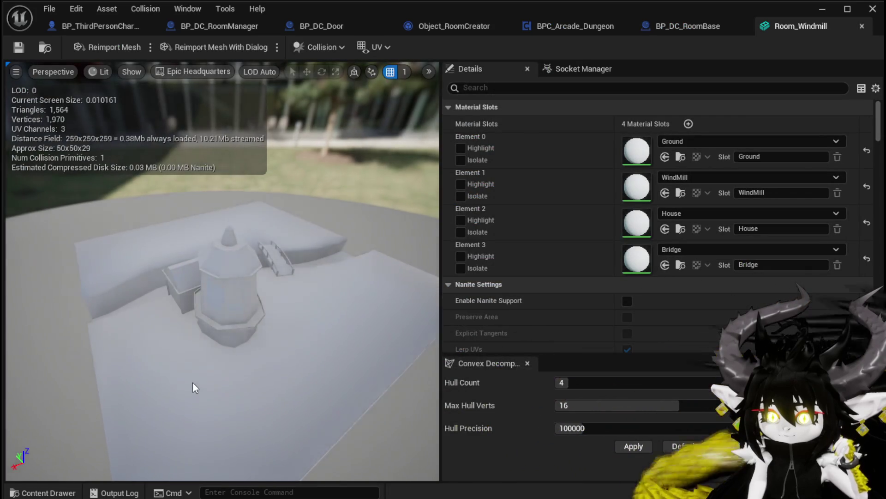
pyautogui.moveTo(195, 387)
pyautogui.mouseDown()
pyautogui.moveTo(327, 385)
pyautogui.moveTo(339, 298)
pyautogui.mouseUp()
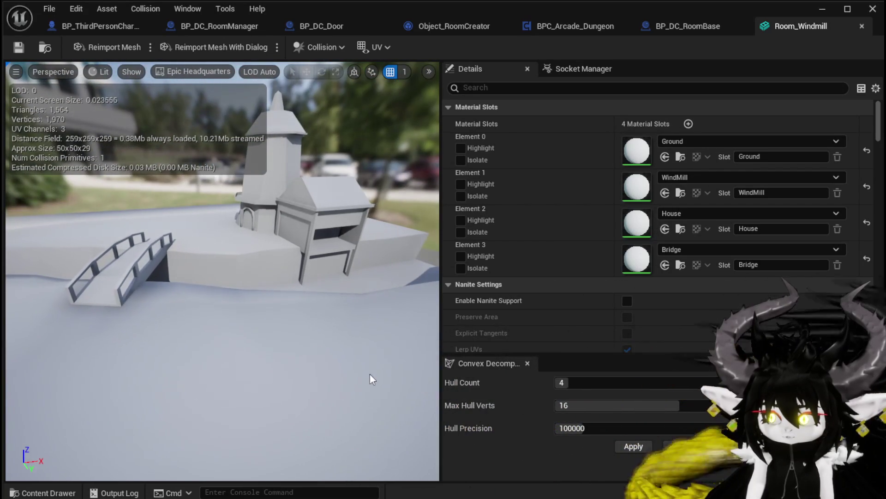
pyautogui.scroll(-5, 577, 326)
pyautogui.scroll(-5, 577, 327)
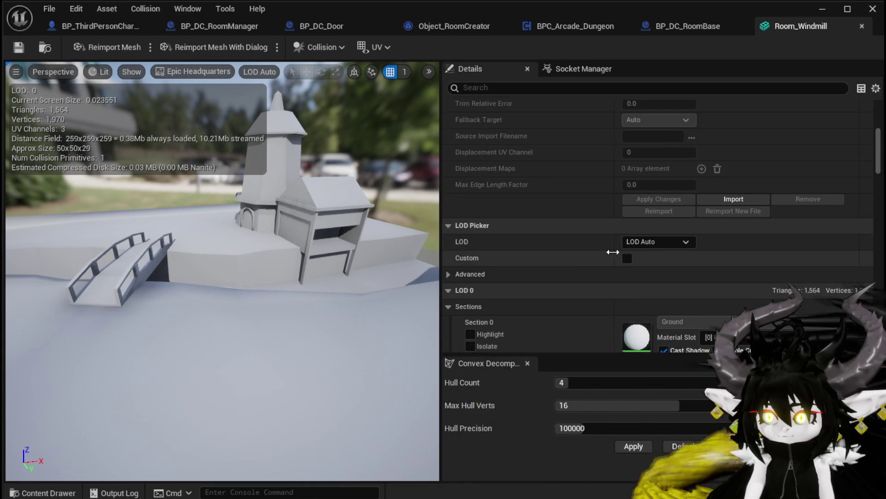
pyautogui.click(448, 275)
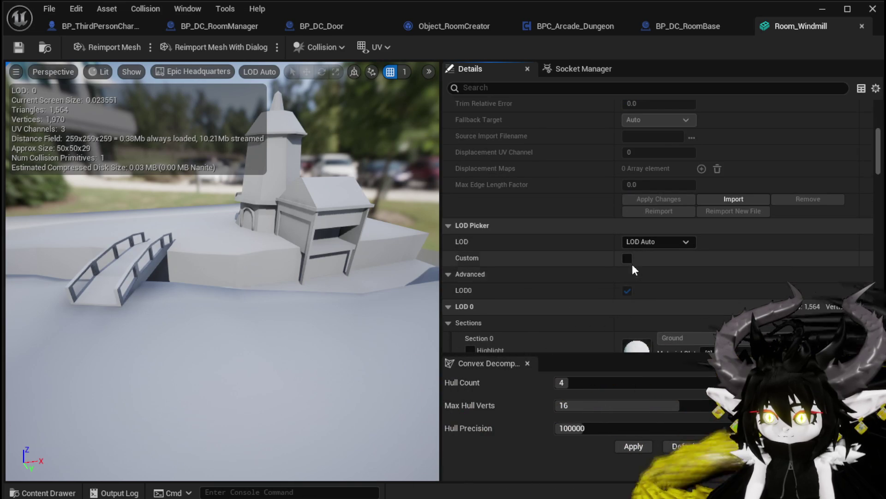
pyautogui.click(628, 259)
pyautogui.click(627, 258)
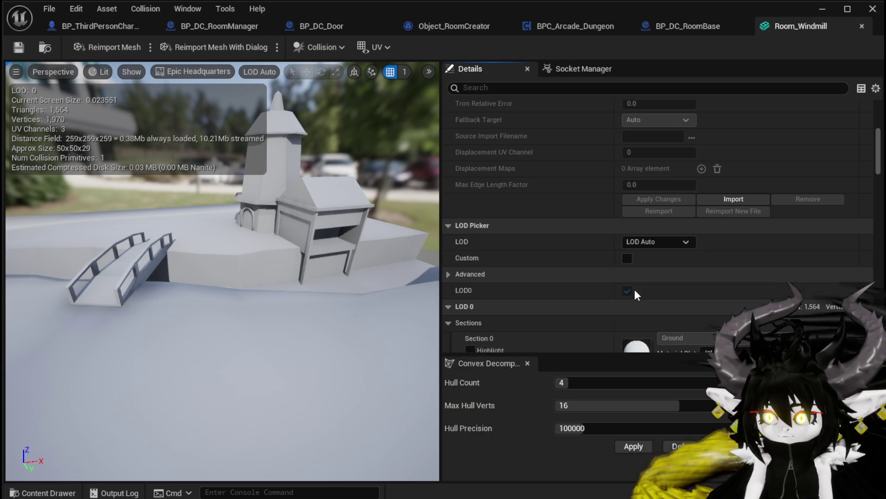
pyautogui.scroll(3, 575, 231)
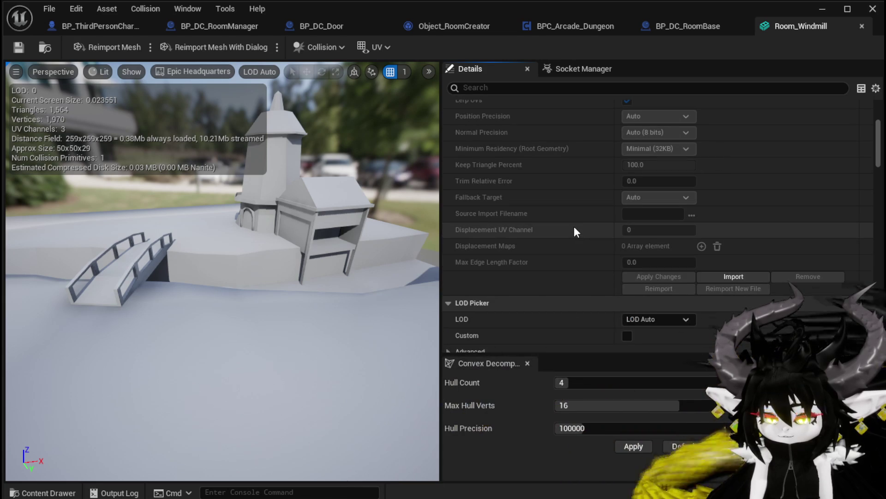
pyautogui.scroll(10, 575, 230)
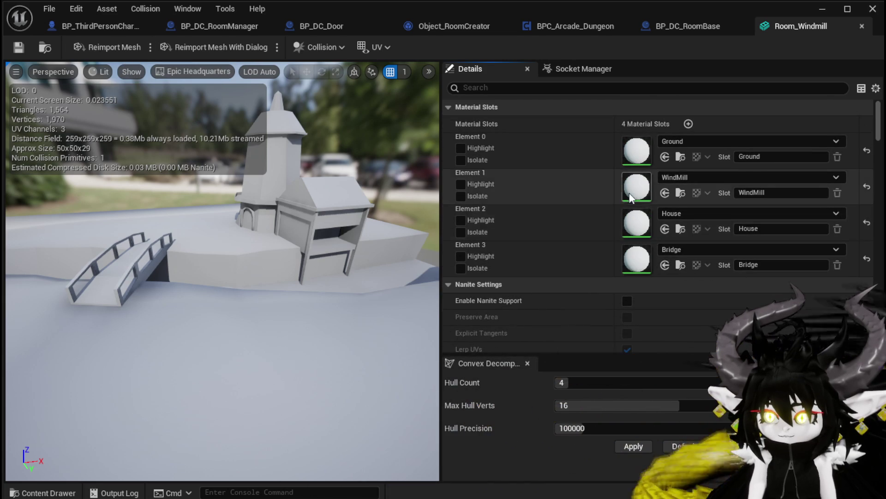
pyautogui.scroll(-7, 608, 189)
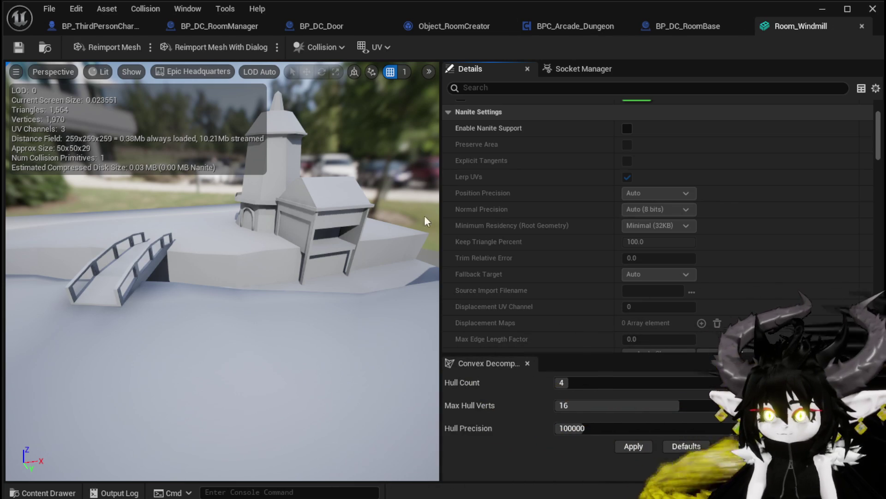
pyautogui.scroll(6, 296, 210)
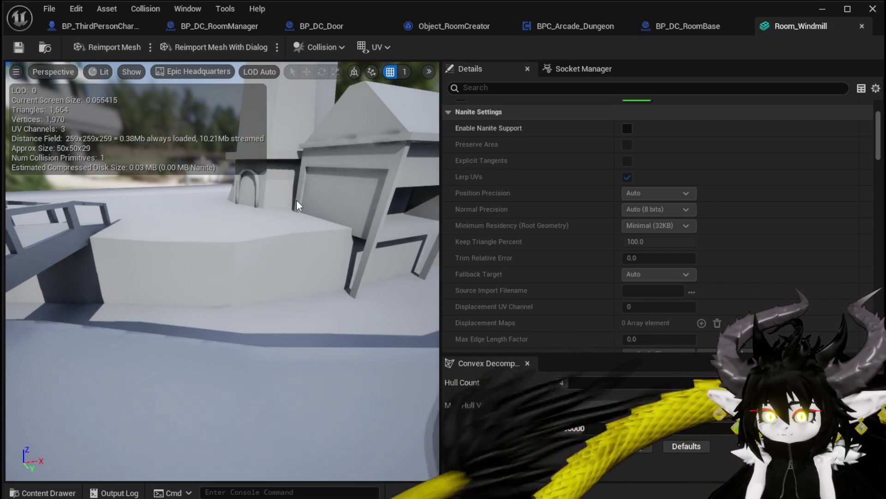
pyautogui.scroll(-4, 297, 200)
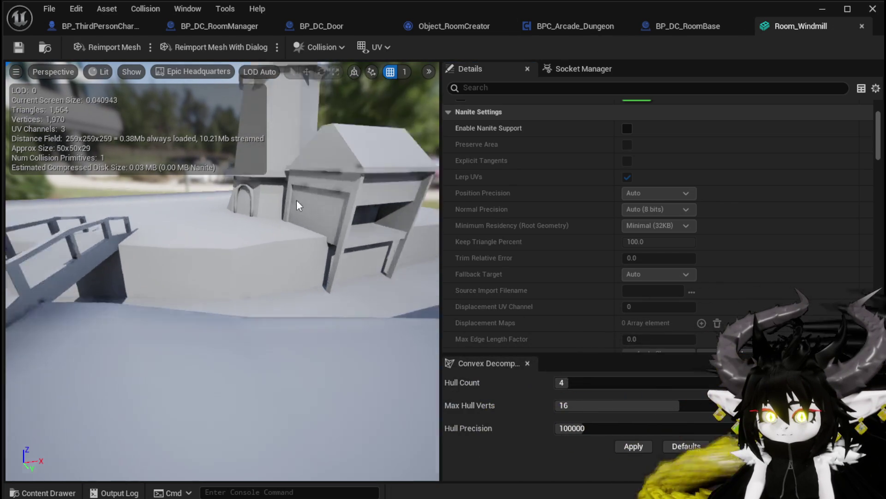
pyautogui.scroll(4, 297, 200)
pyautogui.scroll(-1, 296, 199)
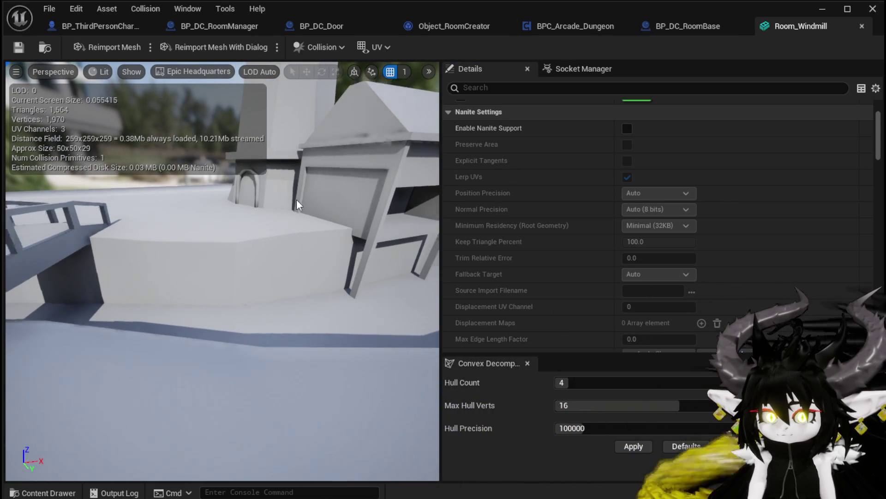
pyautogui.scroll(1, 297, 198)
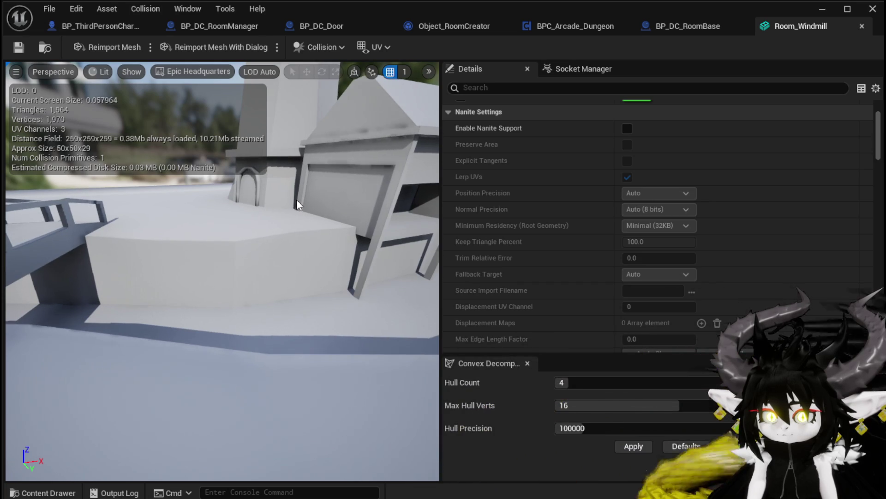
pyautogui.scroll(-1, 297, 198)
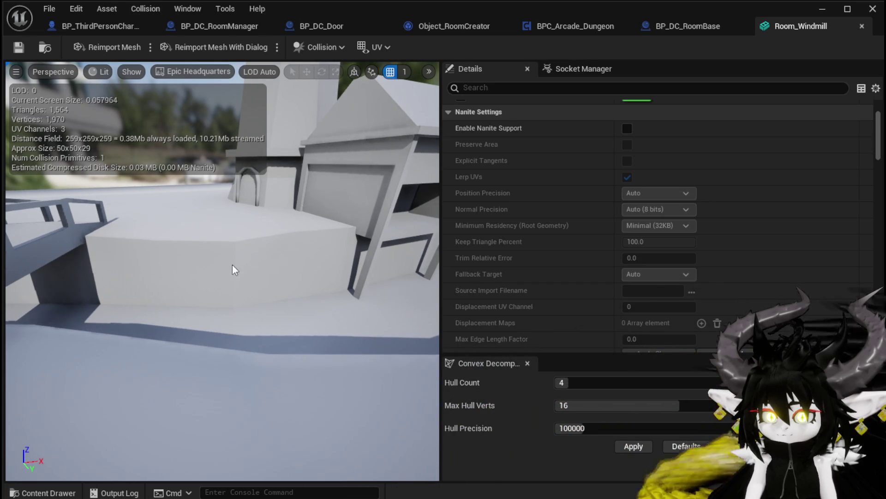
pyautogui.moveTo(232, 265)
pyautogui.mouseDown()
pyautogui.moveTo(232, 228)
pyautogui.moveTo(258, 226)
pyautogui.moveTo(234, 220)
pyautogui.moveTo(232, 210)
pyautogui.moveTo(216, 232)
pyautogui.moveTo(232, 266)
pyautogui.mouseUp()
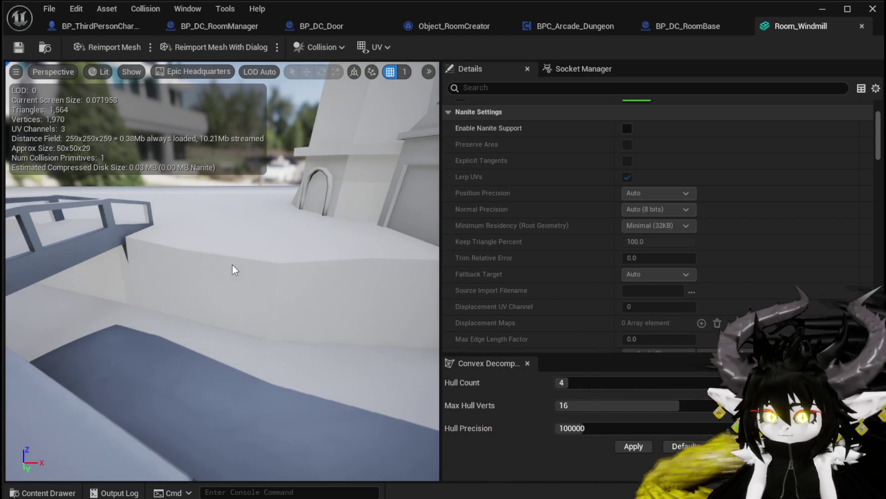
pyautogui.scroll(4, 694, 218)
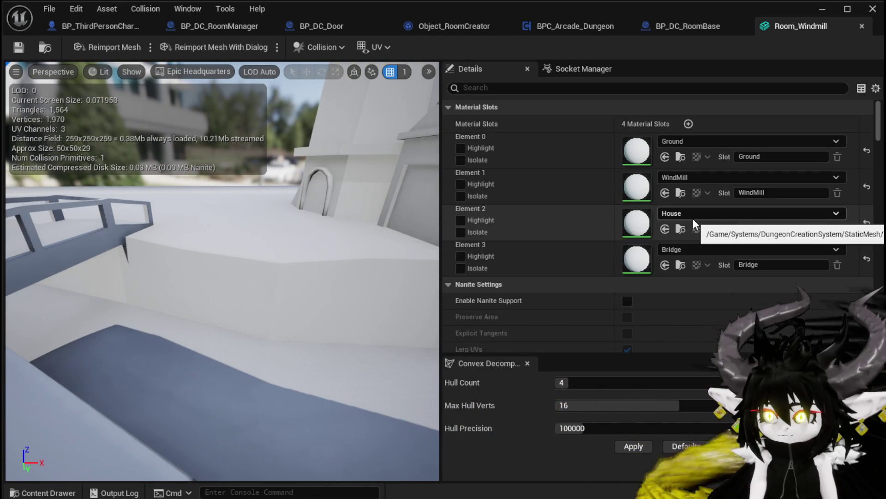
pyautogui.scroll(-6, 693, 217)
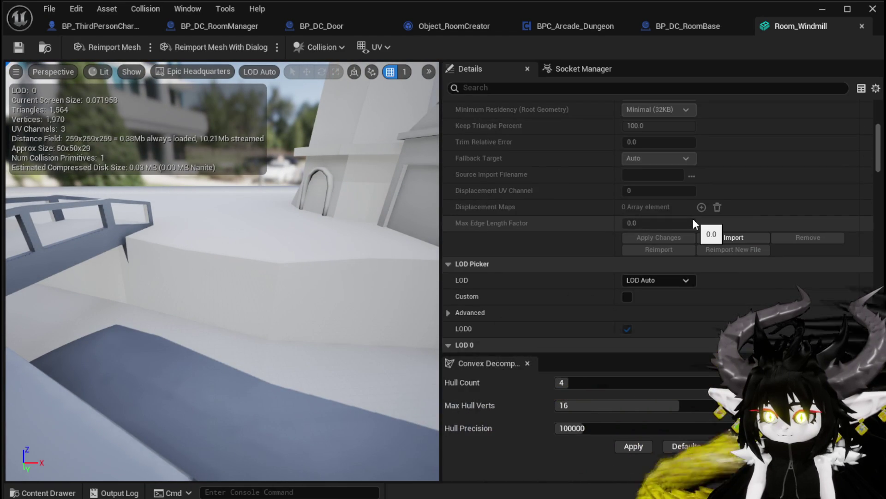
pyautogui.scroll(-3, 693, 218)
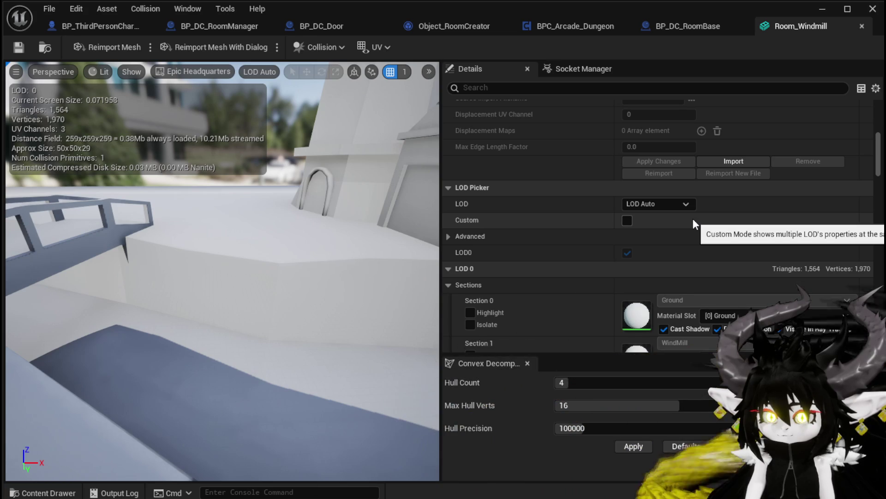
pyautogui.scroll(-3, 694, 218)
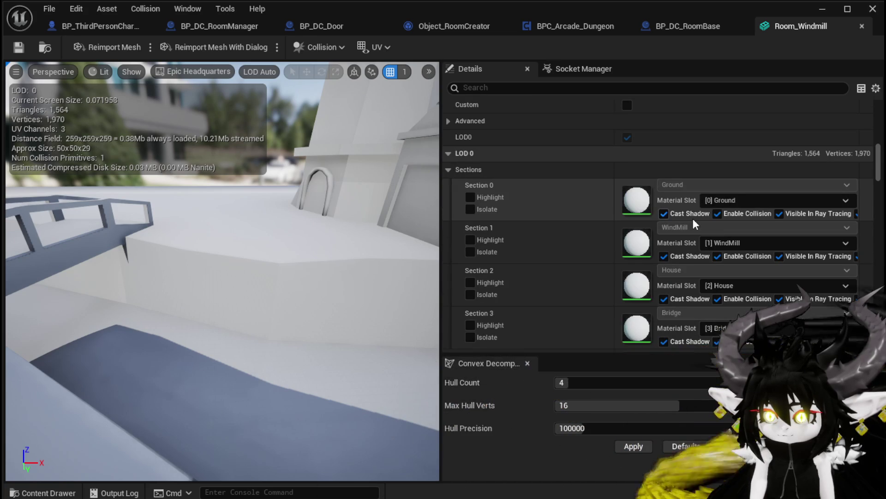
pyautogui.scroll(-3, 693, 218)
pyautogui.scroll(-1, 694, 218)
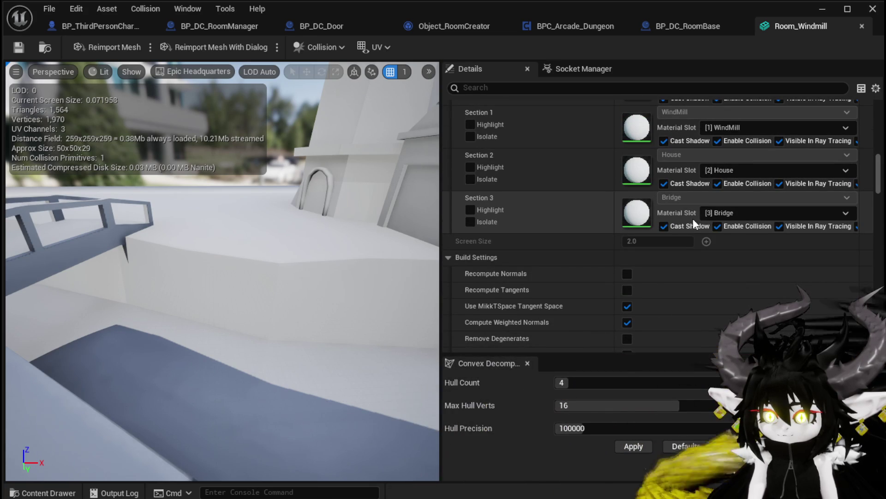
pyautogui.scroll(-2, 694, 222)
pyautogui.scroll(-1, 694, 220)
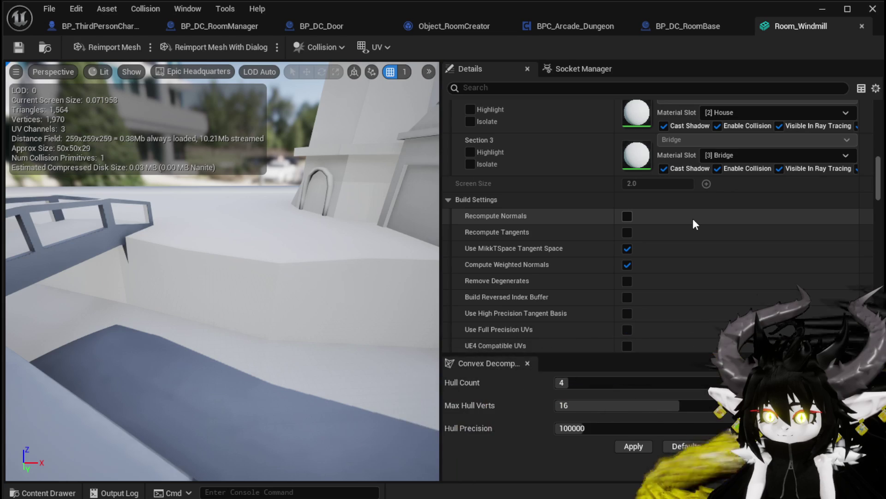
pyautogui.scroll(-2, 694, 217)
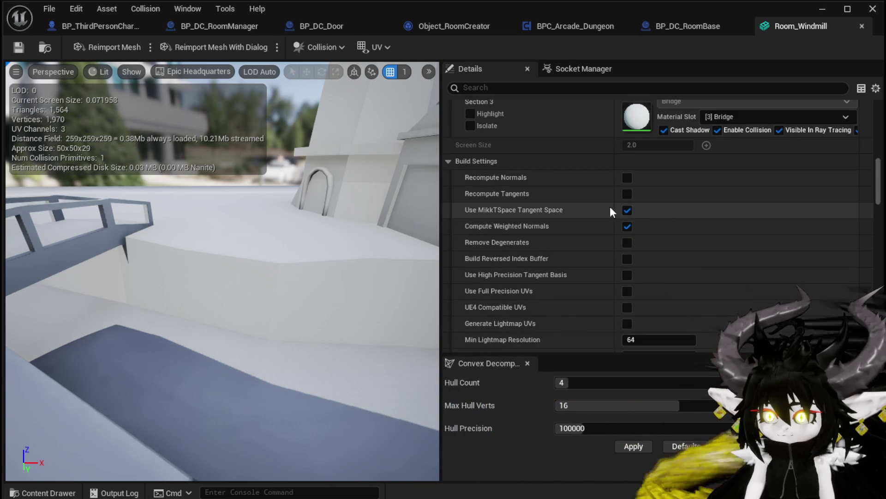
pyautogui.click(497, 94)
pyautogui.write('b')
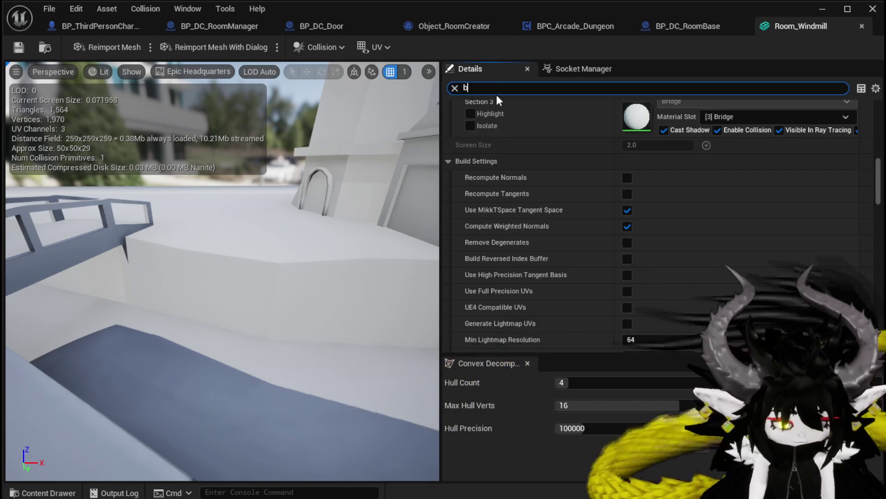
pyautogui.write('ound')
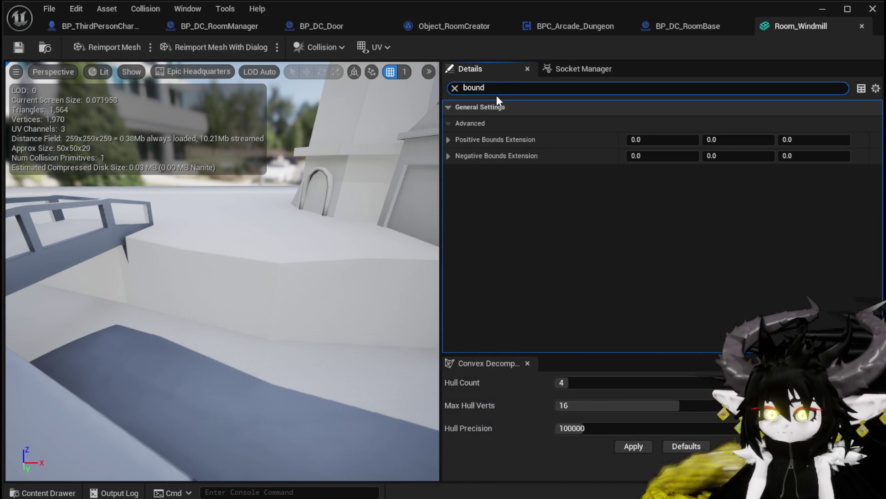
pyautogui.click(449, 140)
pyautogui.click(450, 140)
pyautogui.click(449, 155)
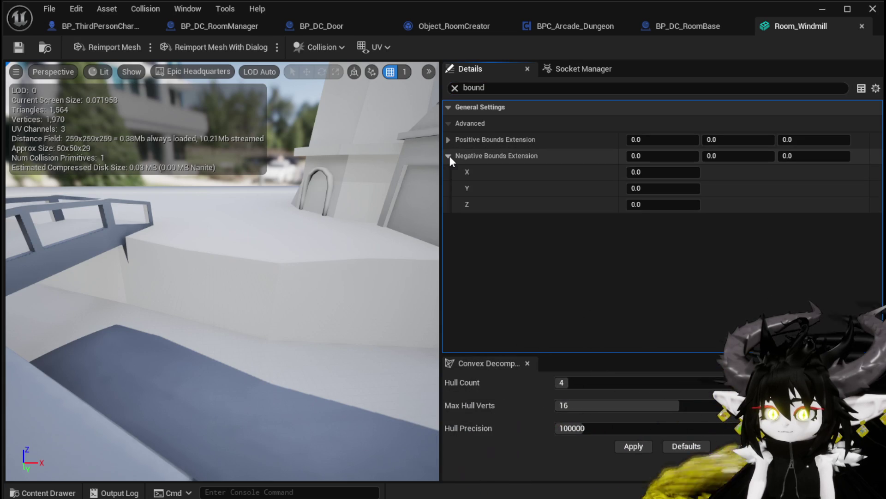
pyautogui.click(449, 156)
pyautogui.click(453, 107)
pyautogui.click(454, 88)
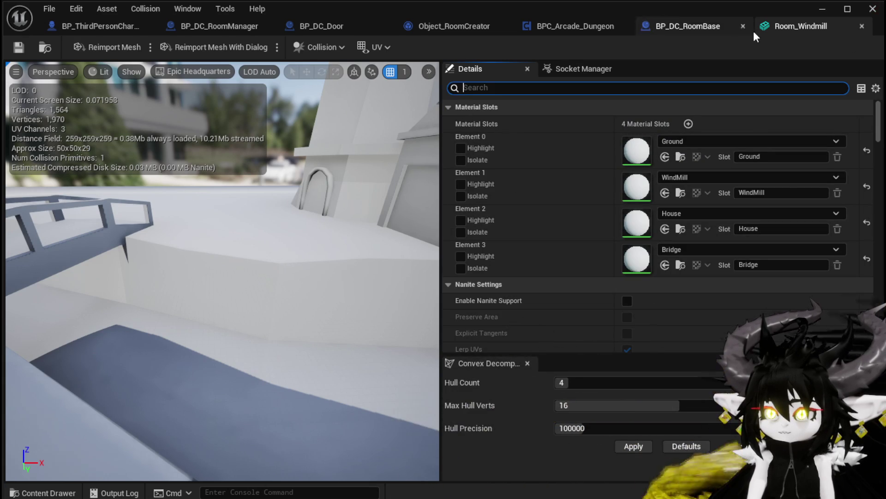
# Close the Room_Windmill mesh editor and delete the windmill actor and its mesh
pyautogui.click(860, 27)
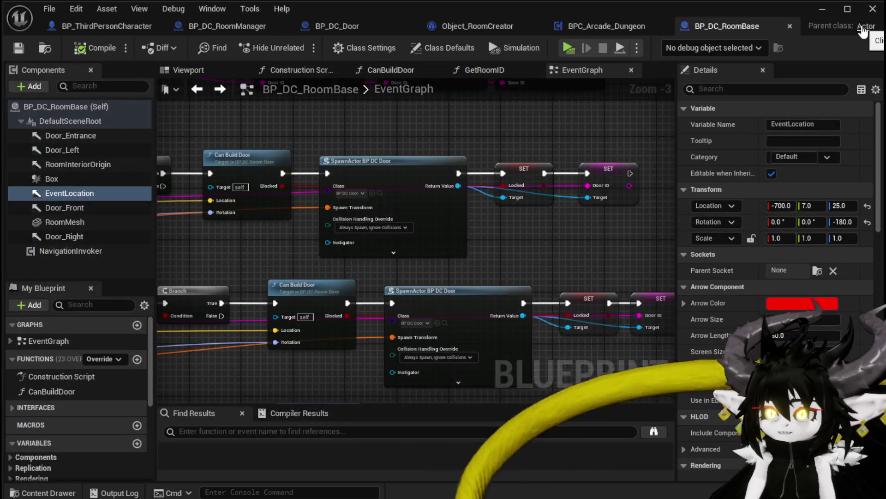
pyautogui.click(822, 9)
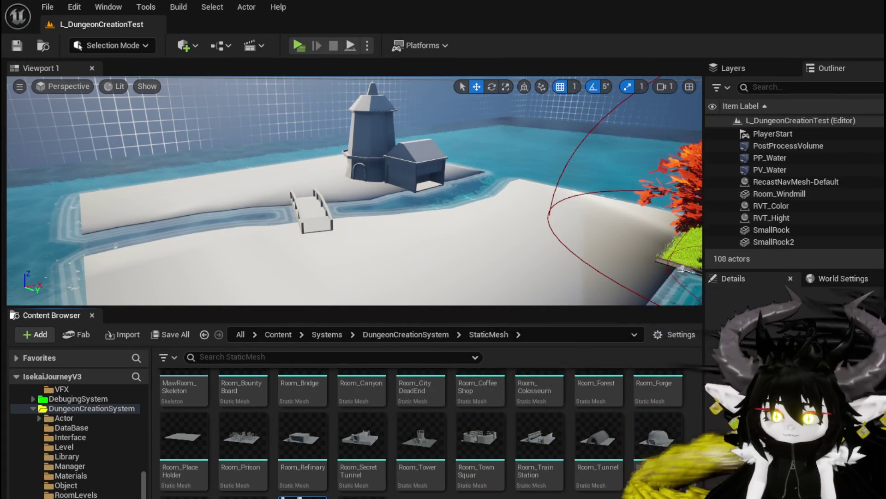
pyautogui.press('Delete')
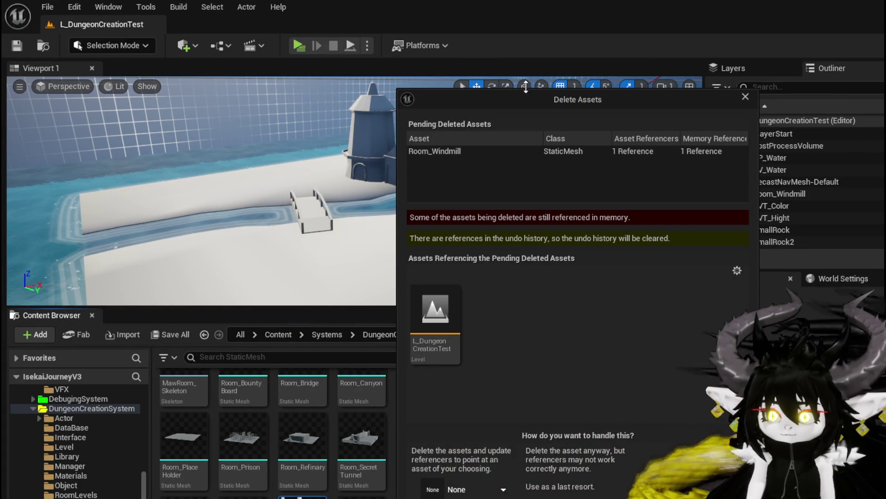
pyautogui.click(745, 96)
pyautogui.click(296, 179)
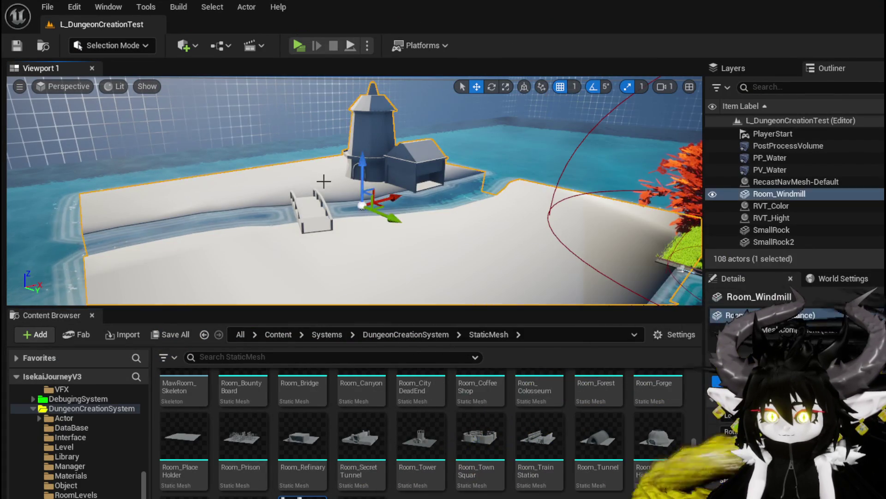
pyautogui.press('Delete')
pyautogui.press('Delete')
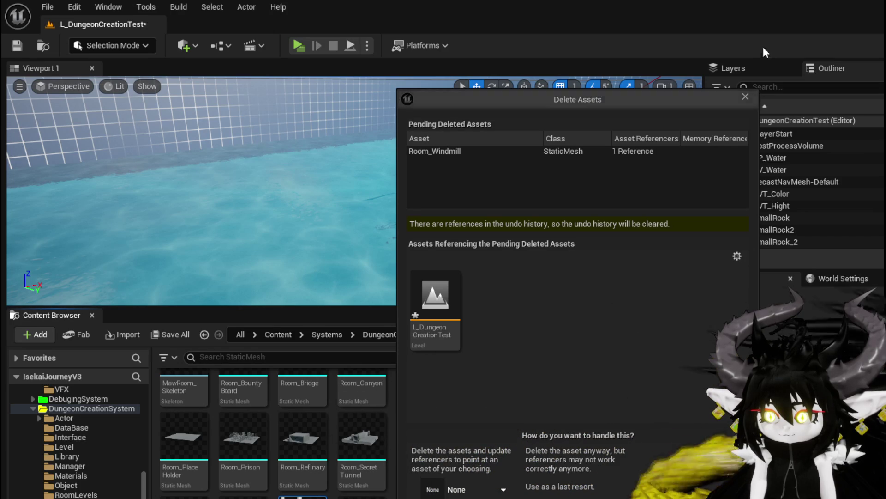
pyautogui.click(743, 97)
# Save the L_DungeonCreationTest level and confirm deleting the Room_Windmill mesh
pyautogui.hotkey('ctrl', 's')
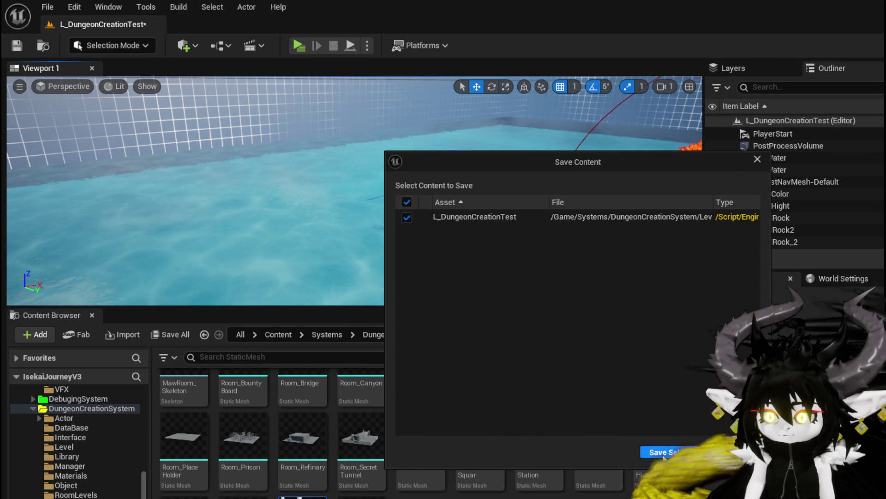
pyautogui.click(673, 470)
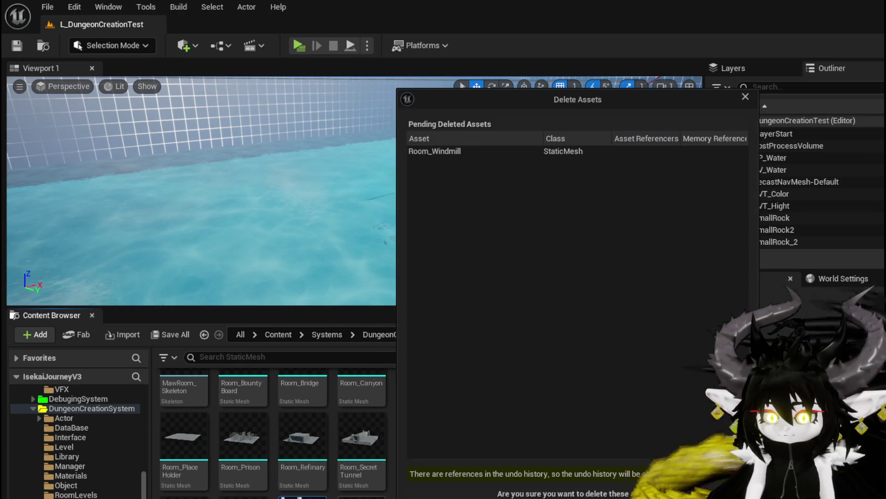
pyautogui.press('Escape')
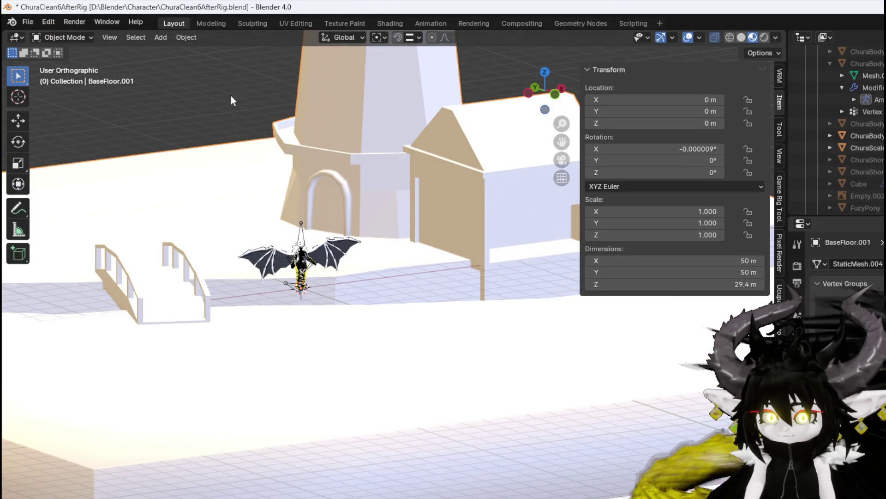
# Open the recent file EmptyGridRoom.blend without saving the current file
pyautogui.click(29, 17)
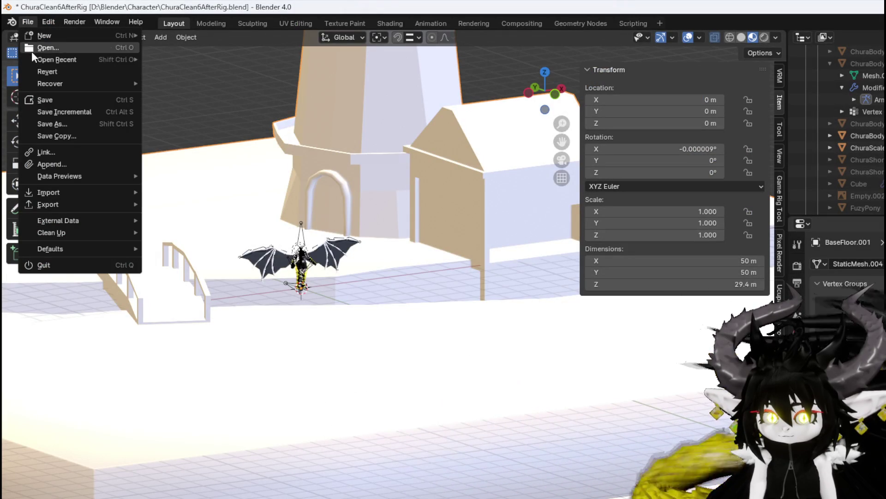
pyautogui.moveTo(39, 57)
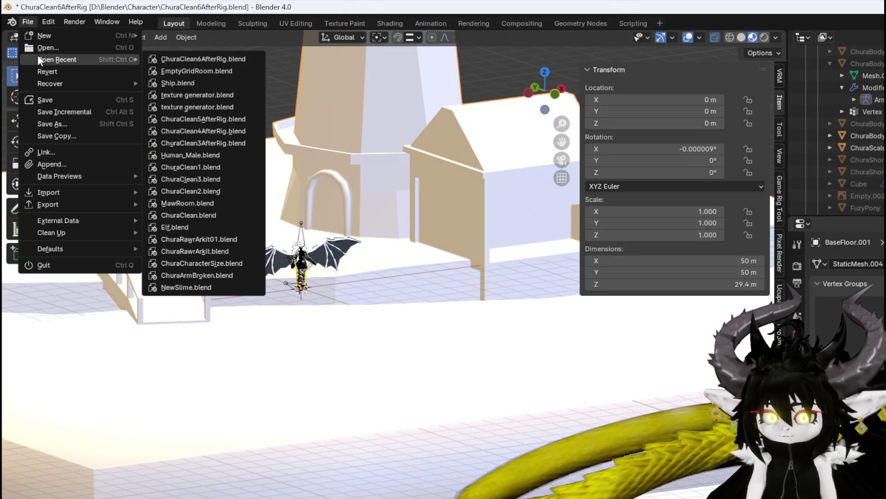
pyautogui.click(178, 71)
pyautogui.click(597, 338)
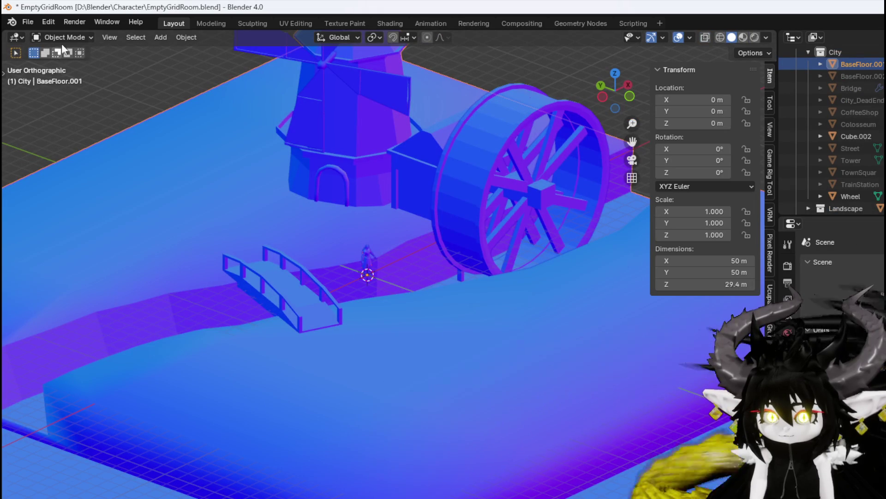
# In Edit Mode, select the linked windmill tower geometry and separate it into BaseFloor.003
pyautogui.click(62, 39)
pyautogui.click(62, 62)
pyautogui.click(351, 162)
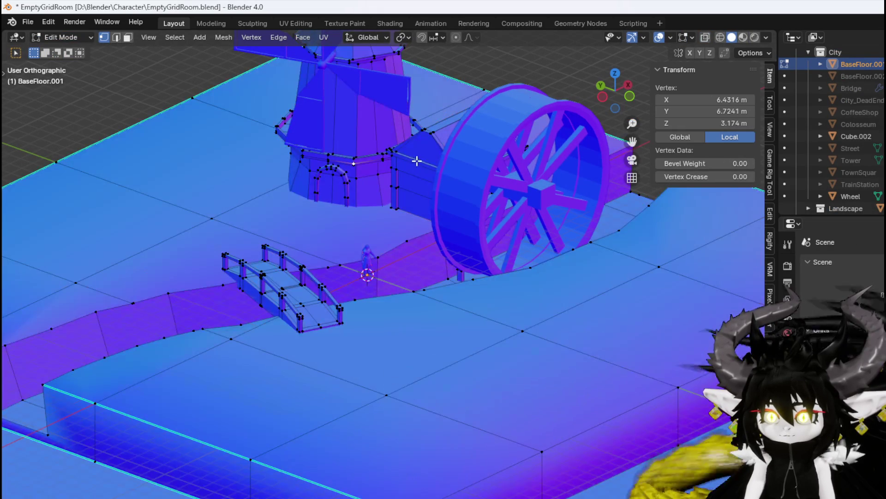
pyautogui.hotkey('ctrl', 'l')
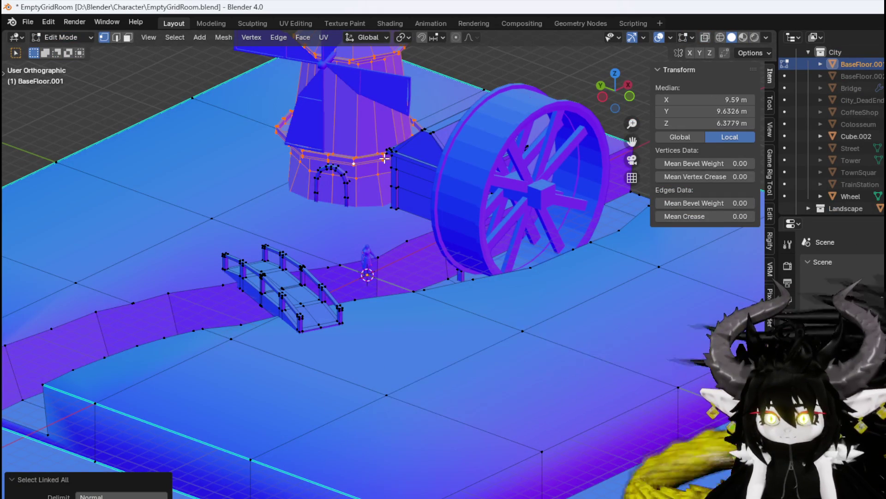
pyautogui.moveTo(333, 177)
pyautogui.mouseDown()
pyautogui.moveTo(306, 207)
pyautogui.moveTo(447, 204)
pyautogui.moveTo(286, 211)
pyautogui.mouseUp()
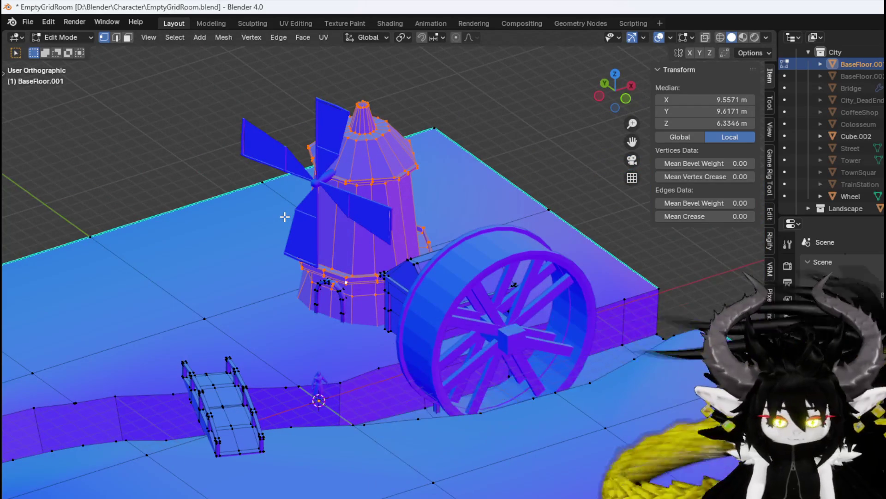
pyautogui.hotkey('ctrl', 'l')
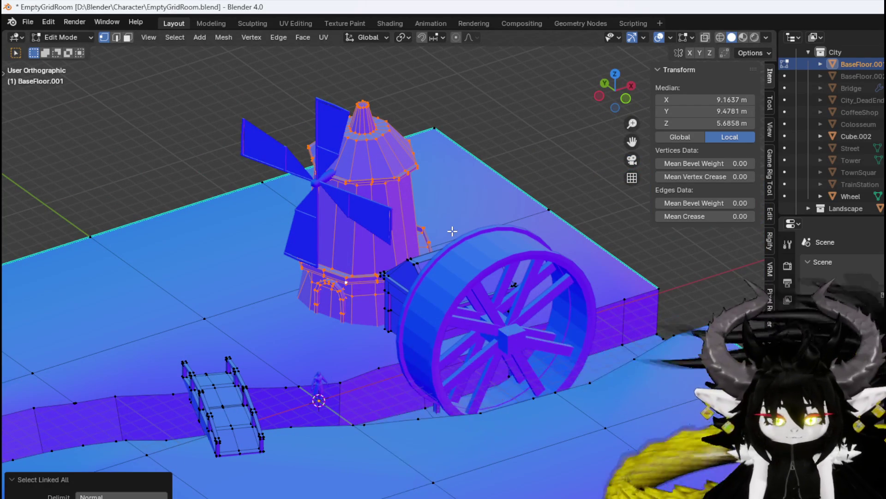
pyautogui.press('p')
pyautogui.click(451, 231)
# Select the BaseFloor.003 tower object, enter Edit Mode and select all its vertices
pyautogui.click(48, 36)
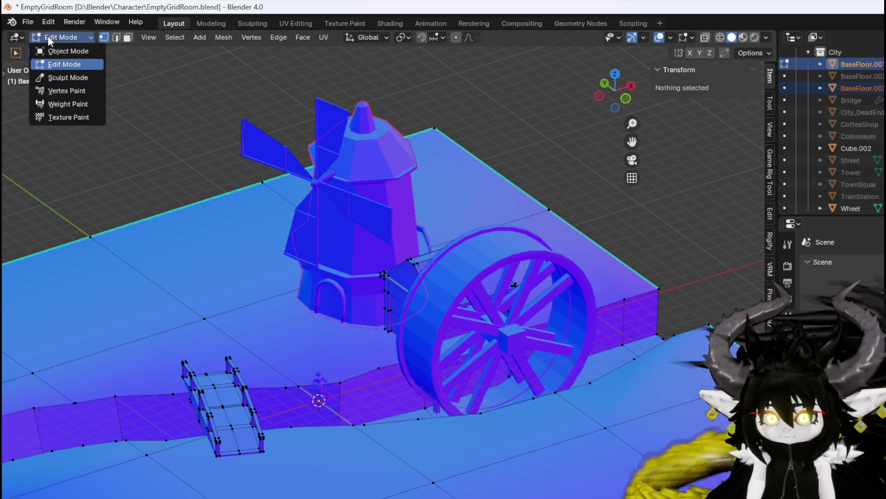
pyautogui.click(55, 49)
pyautogui.click(386, 154)
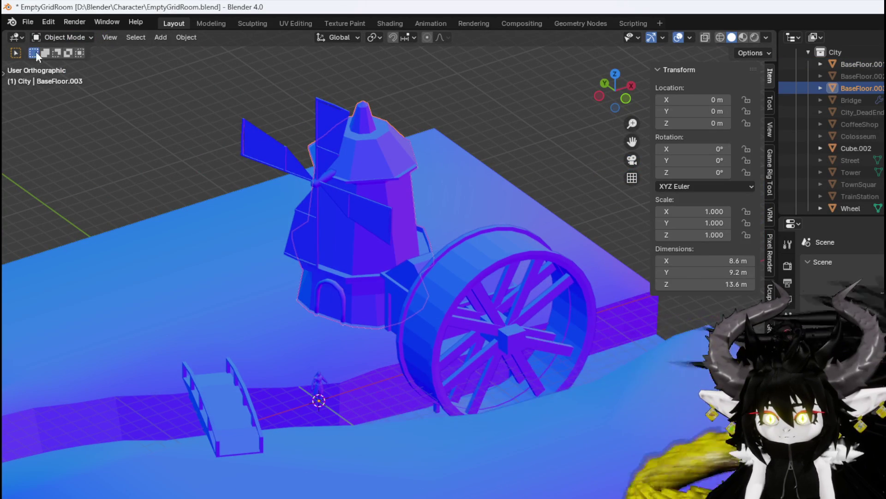
pyautogui.click(185, 39)
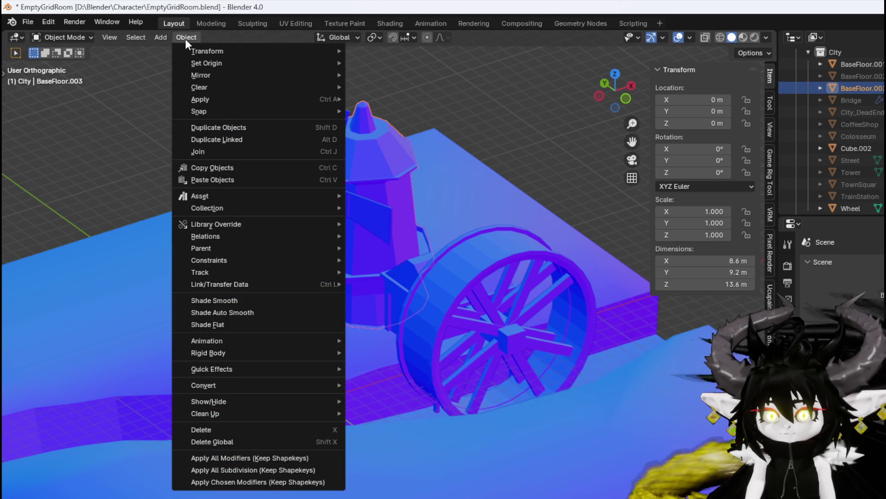
pyautogui.moveTo(209, 64)
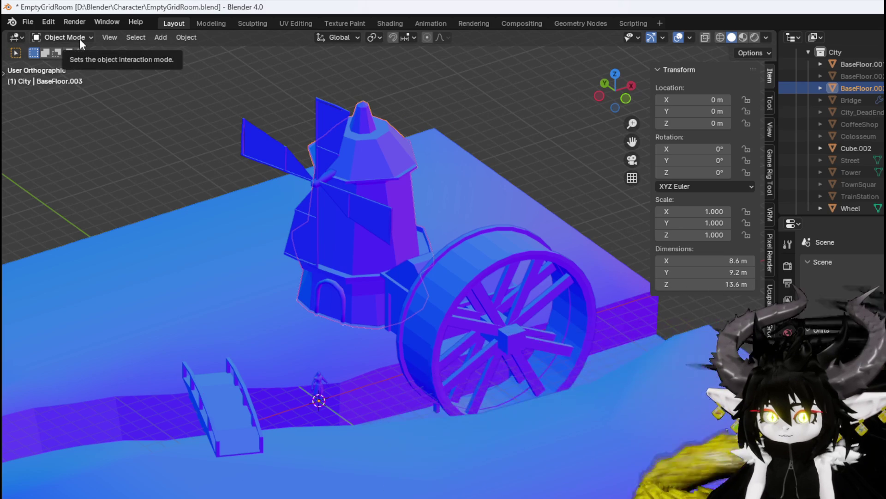
pyautogui.click(79, 39)
pyautogui.click(59, 67)
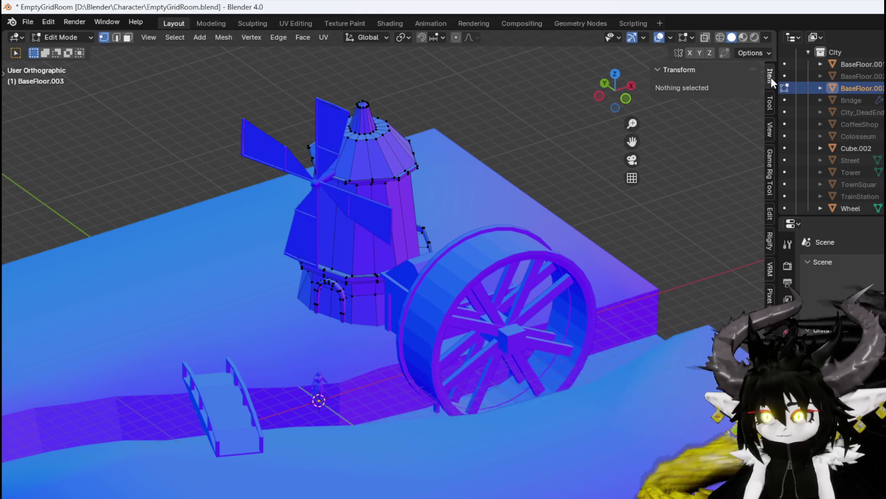
pyautogui.press('a')
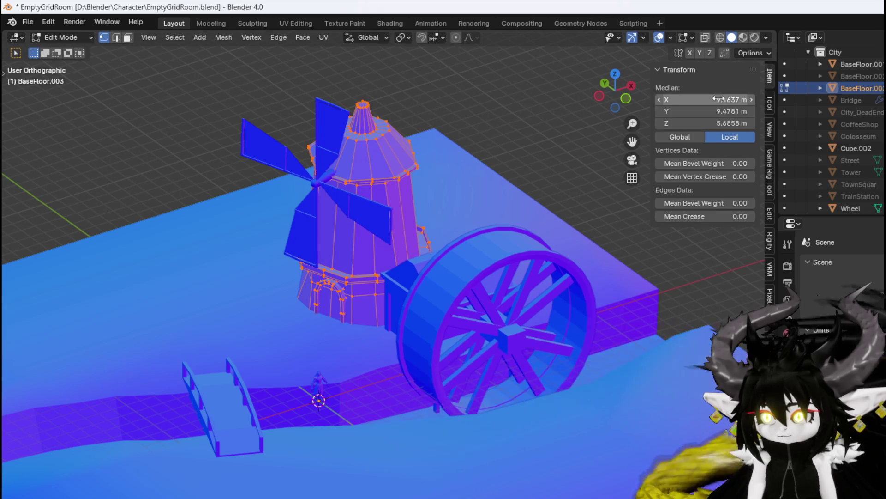
# Set the tower vertices' Median X, Y and Z to 0
pyautogui.moveTo(738, 99); pyautogui.dragTo(718, 99)
pyautogui.write('06')
pyautogui.press('Return')
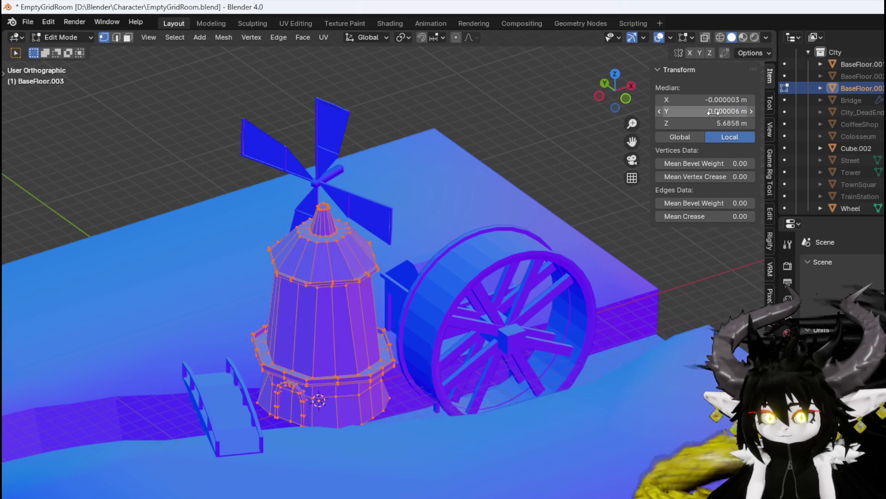
pyautogui.click(719, 123)
pyautogui.write('0')
pyautogui.press('Return')
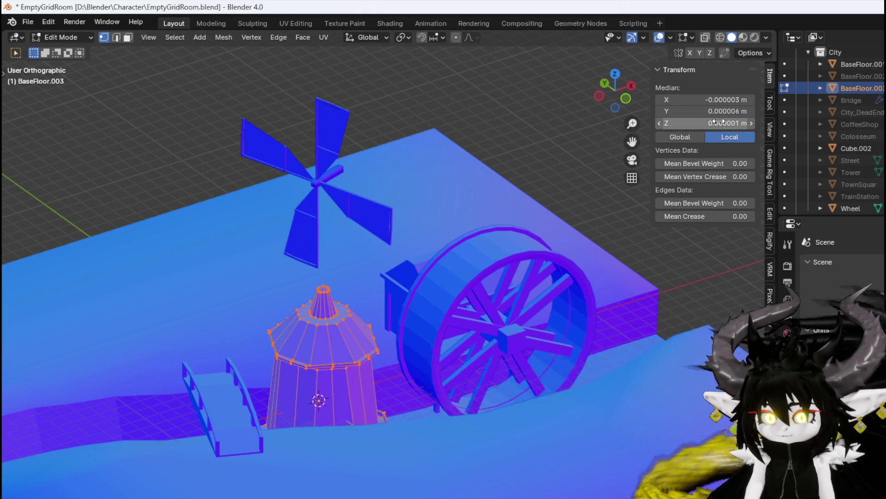
pyautogui.moveTo(370, 268)
pyautogui.mouseDown()
pyautogui.moveTo(370, 323)
pyautogui.moveTo(370, 307)
pyautogui.mouseUp()
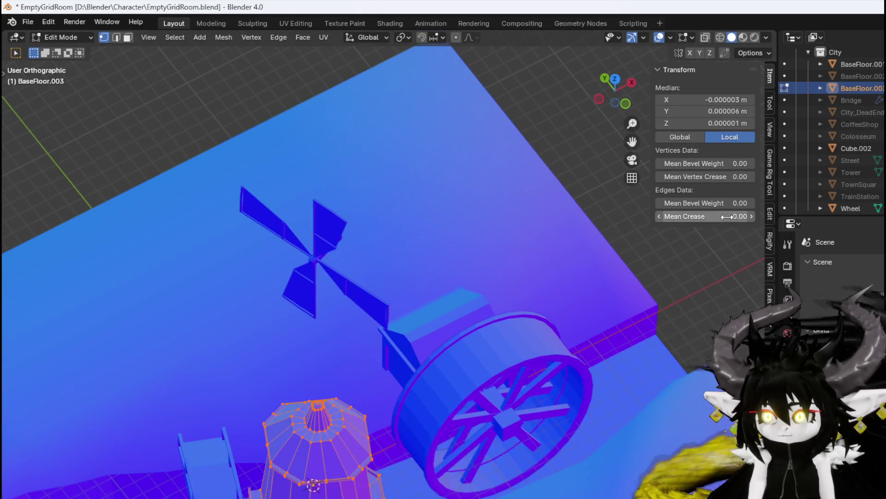
pyautogui.press('-')
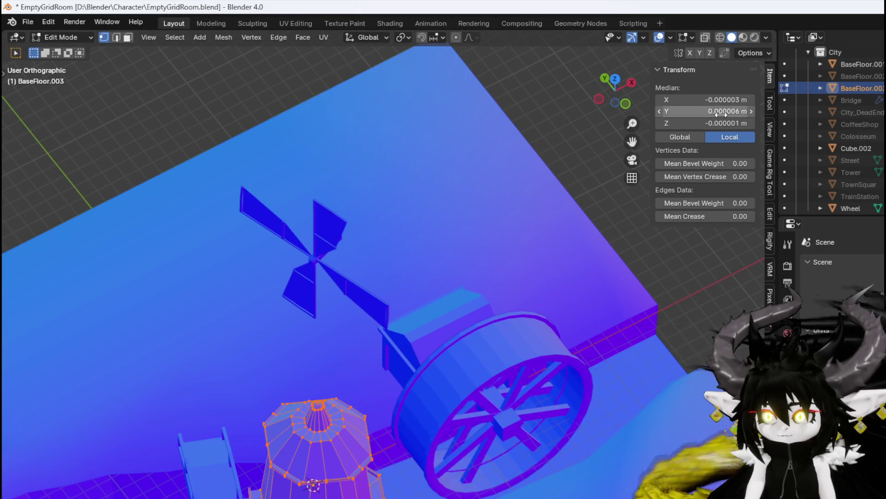
pyautogui.press('BackSpace')
pyautogui.press('BackSpace')
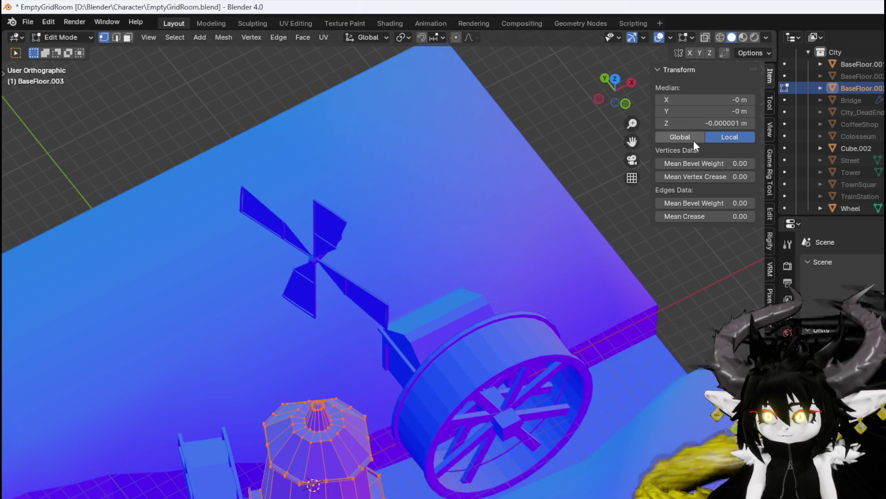
pyautogui.press('Escape')
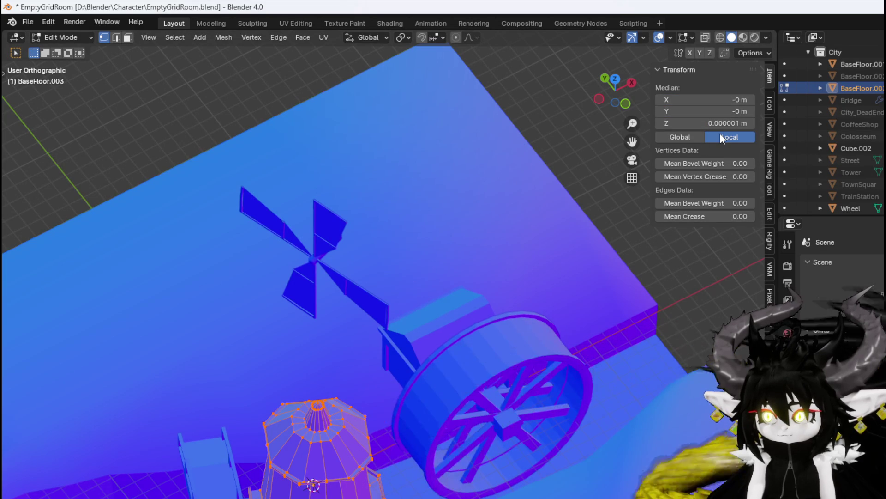
# Raise the tower vertices along Z so the tower stands on the floor
pyautogui.moveTo(277, 366)
pyautogui.mouseDown()
pyautogui.moveTo(210, 356)
pyautogui.moveTo(181, 340)
pyautogui.moveTo(320, 244)
pyautogui.mouseUp()
pyautogui.scroll(-3, 181, 341)
pyautogui.press('KP_1')
pyautogui.scroll(3, 355, 267)
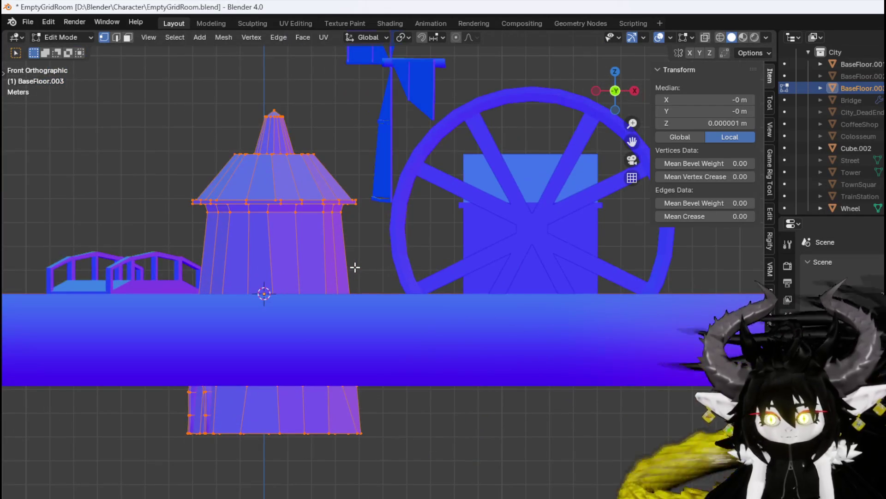
pyautogui.press('g')
pyautogui.press('z')
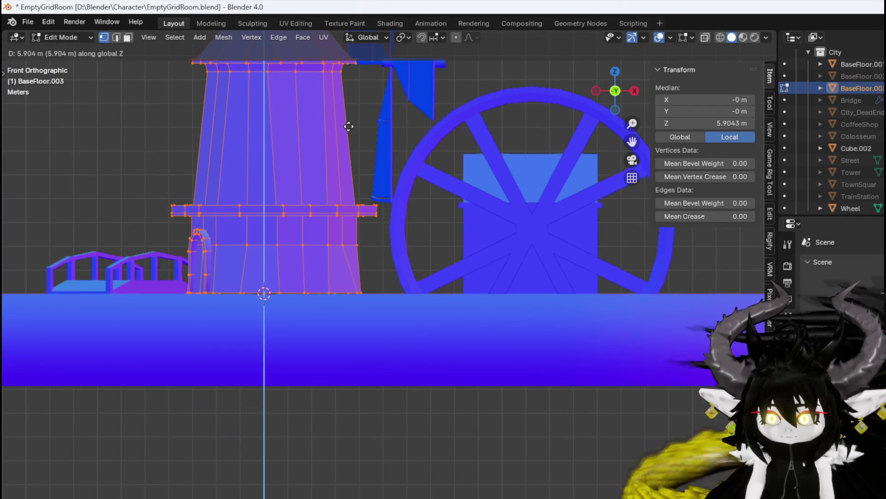
pyautogui.click(346, 131)
# Rotate the tower vertices about -70.3° in top view, then centre on the octagonal roof
pyautogui.press('KP_7')
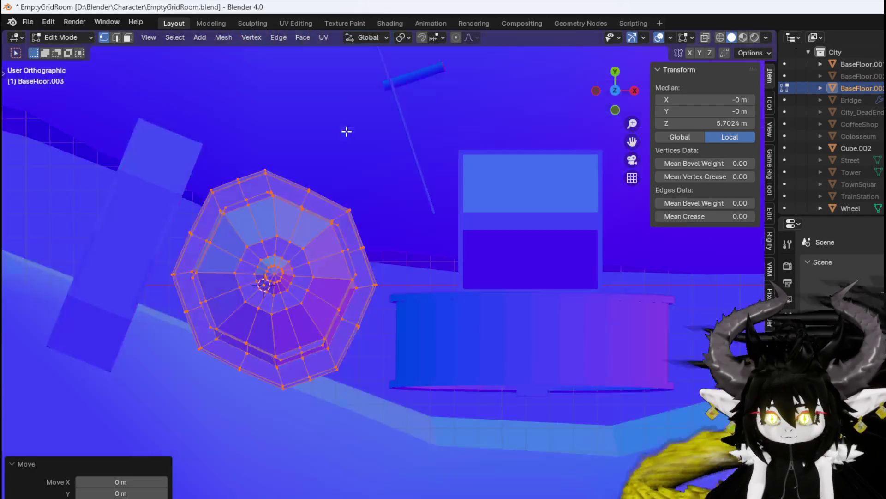
pyautogui.press('r')
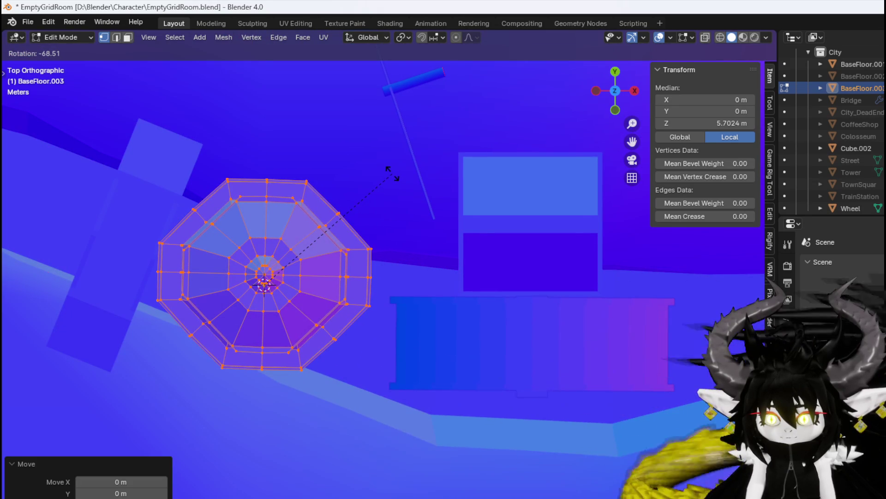
pyautogui.click(384, 174)
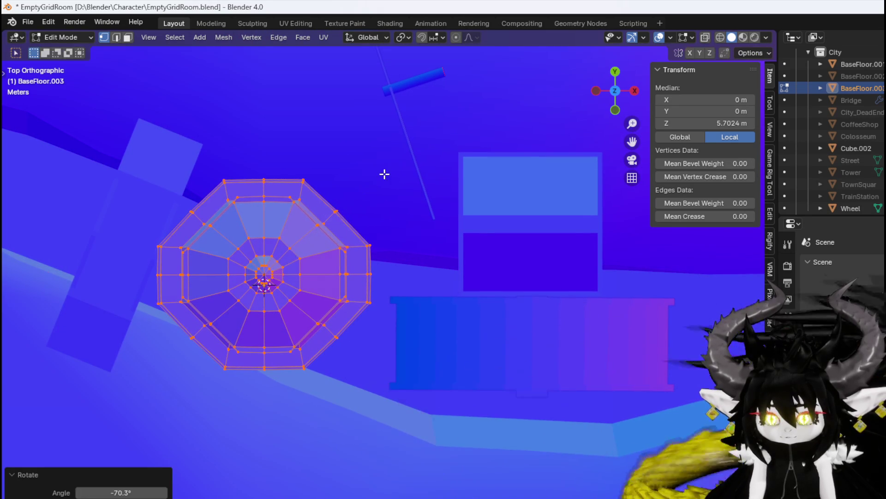
pyautogui.press('KP_1')
pyautogui.moveTo(286, 221); pyautogui.dragTo(379, 335)
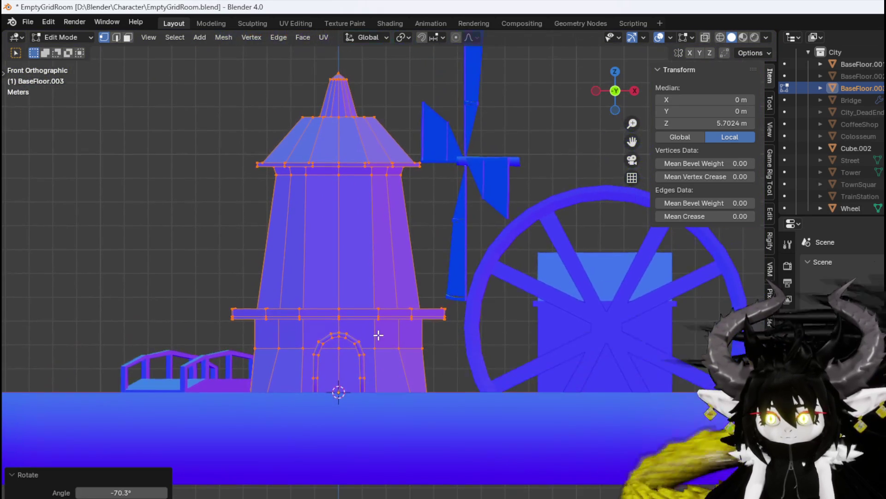
pyautogui.moveTo(313, 276); pyautogui.dragTo(313, 368)
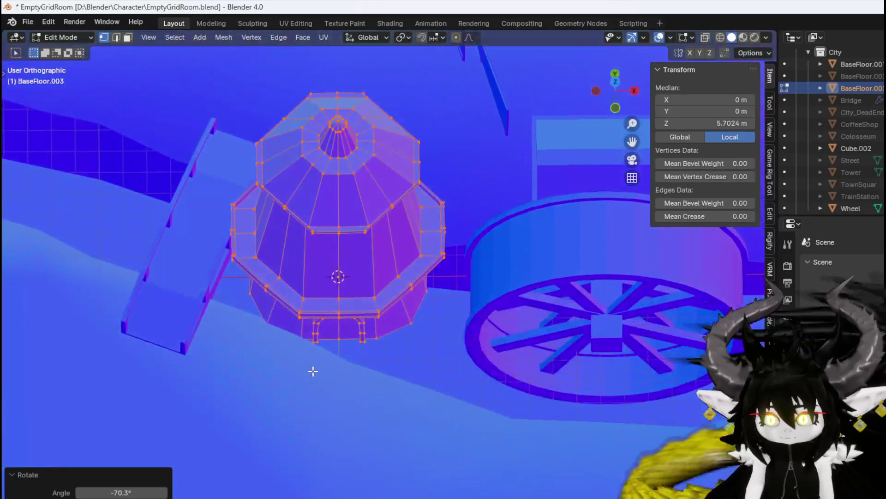
pyautogui.press('KP_7')
pyautogui.scroll(4, 311, 296)
pyautogui.moveTo(358, 306); pyautogui.dragTo(374, 344)
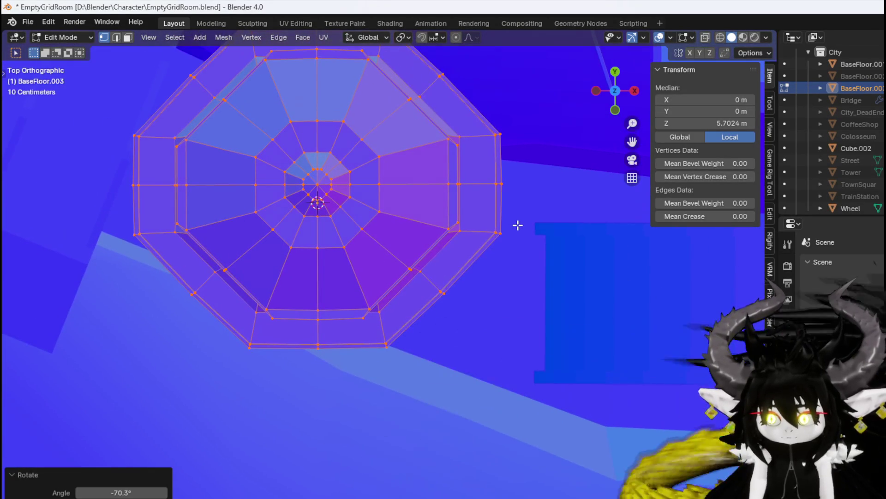
# Rotate the tower a further 0.541° and check the roof alignment in front and top views
pyautogui.press('r')
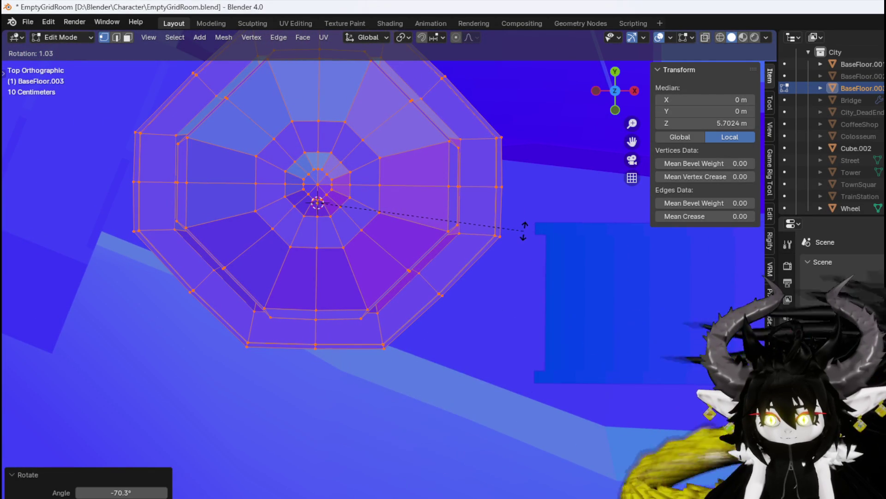
pyautogui.click(525, 230)
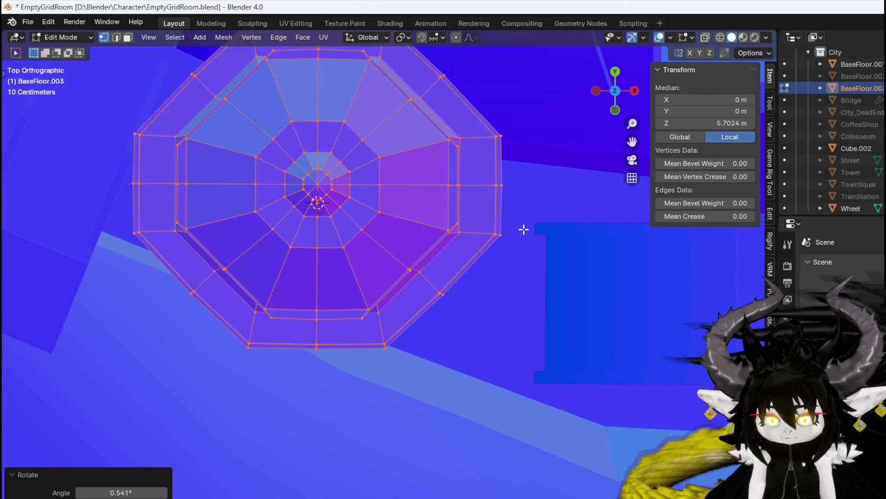
pyautogui.press('r')
pyautogui.rightClick(524, 242)
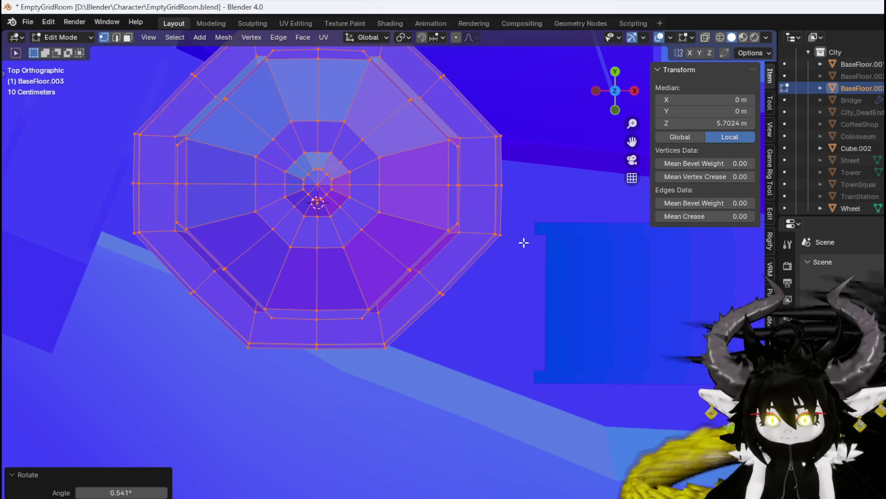
pyautogui.moveTo(420, 290)
pyautogui.mouseDown()
pyautogui.moveTo(408, 184)
pyautogui.moveTo(273, 143)
pyautogui.moveTo(335, 177)
pyautogui.moveTo(416, 192)
pyautogui.moveTo(424, 251)
pyautogui.mouseUp()
pyautogui.press('KP_1')
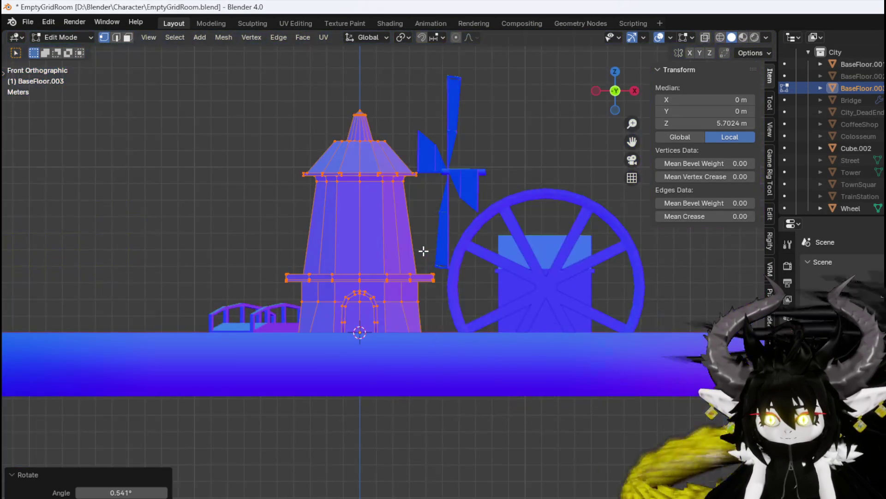
pyautogui.scroll(4, 424, 251)
pyautogui.press('KP_7')
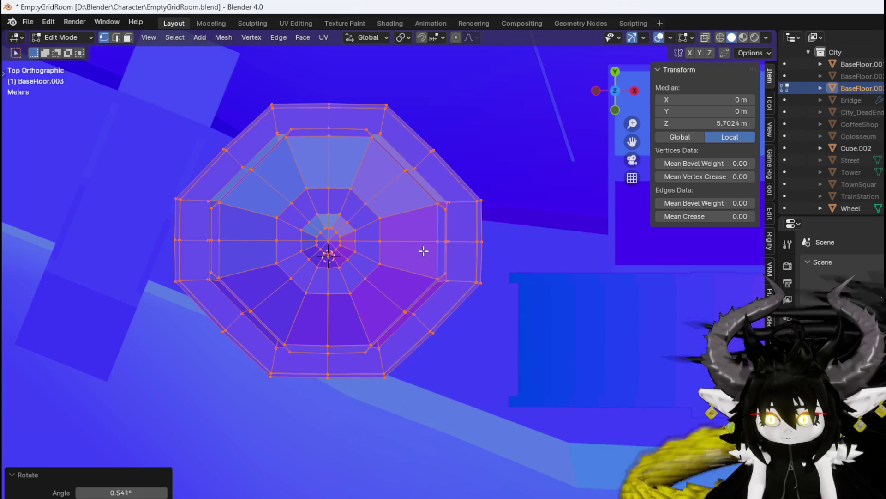
pyautogui.press('KP_1')
pyautogui.press('KP_7')
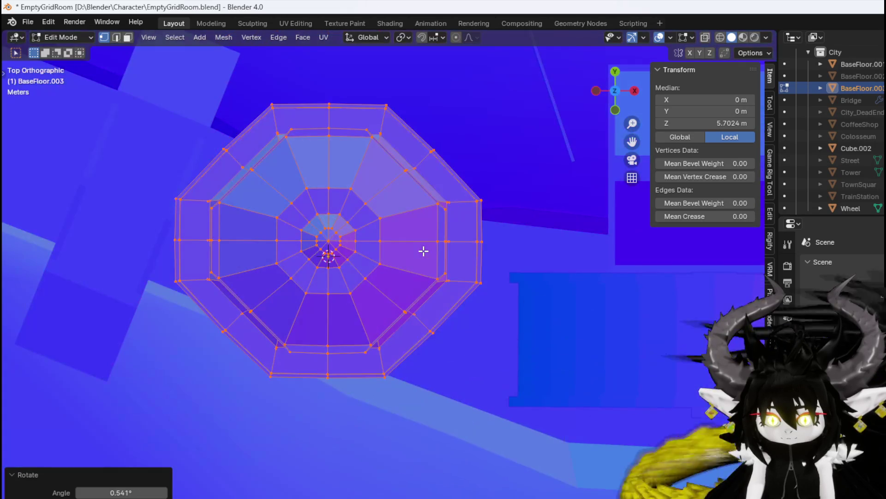
pyautogui.scroll(-5, 423, 251)
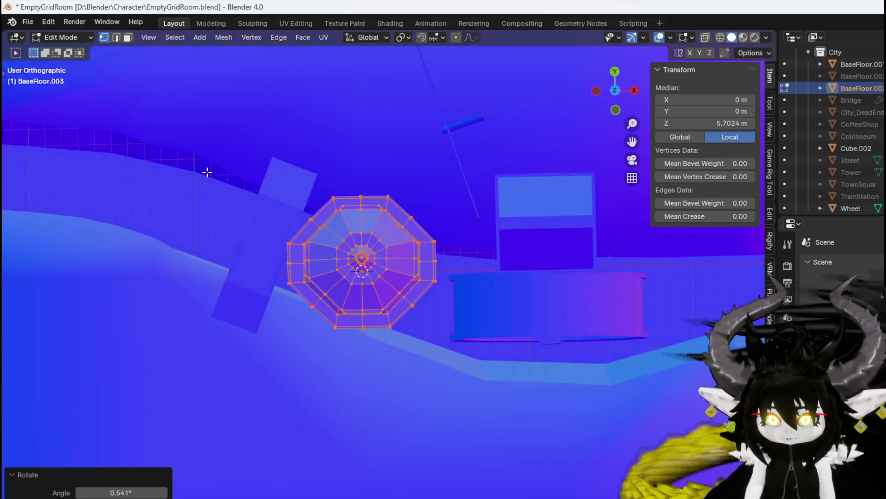
pyautogui.moveTo(206, 173); pyautogui.dragTo(73, 27)
# Export the windmill scene as FBX into the D:\Blender\Character folder
pyautogui.click(26, 22)
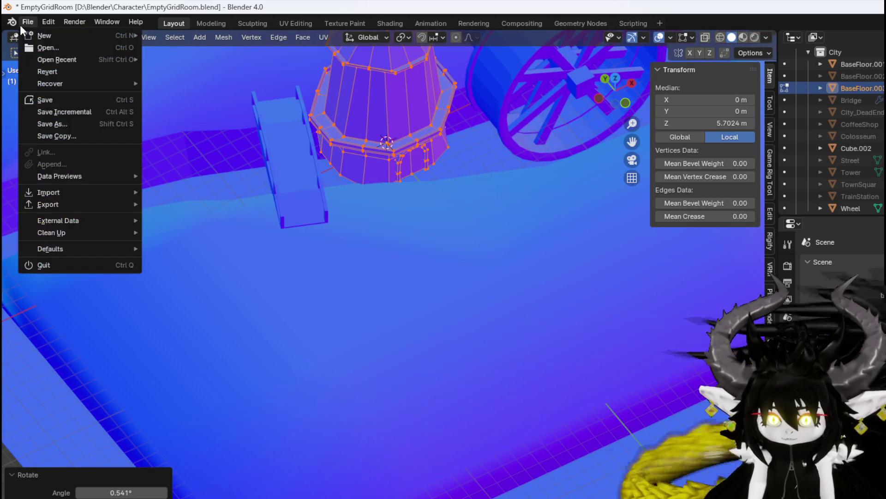
pyautogui.moveTo(62, 203)
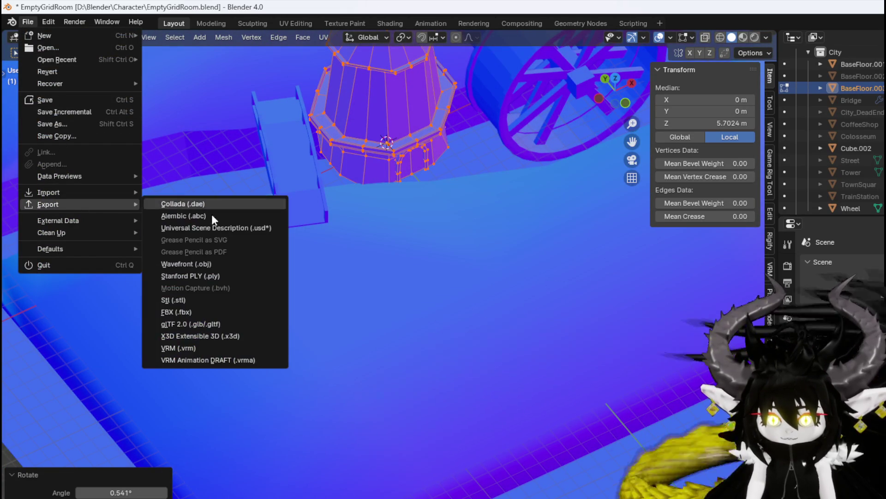
pyautogui.click(177, 314)
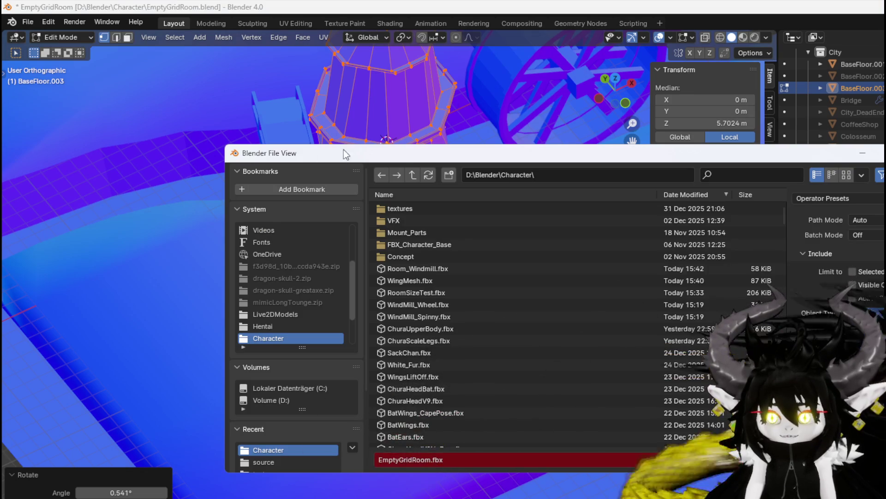
pyautogui.press('Escape')
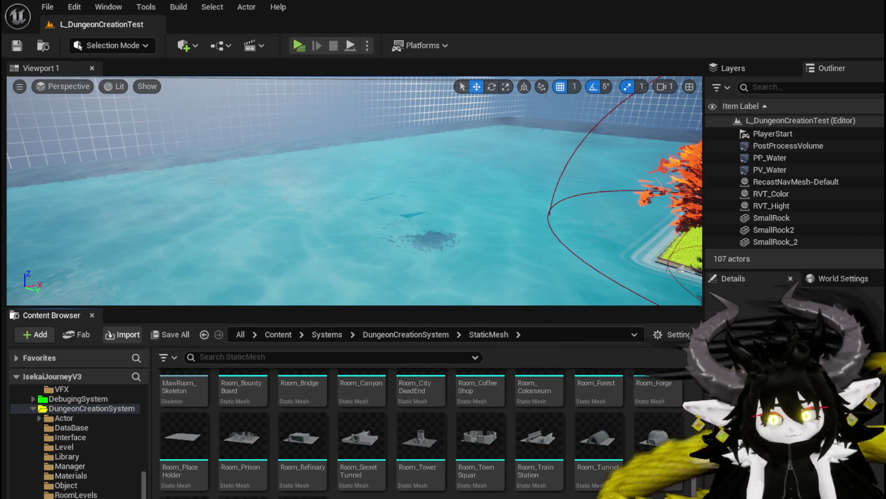
# Drag the windmill FBX into the StaticMesh folder and accept re-importing over WindMill
pyautogui.moveTo(0, 416); pyautogui.dragTo(367, 438)
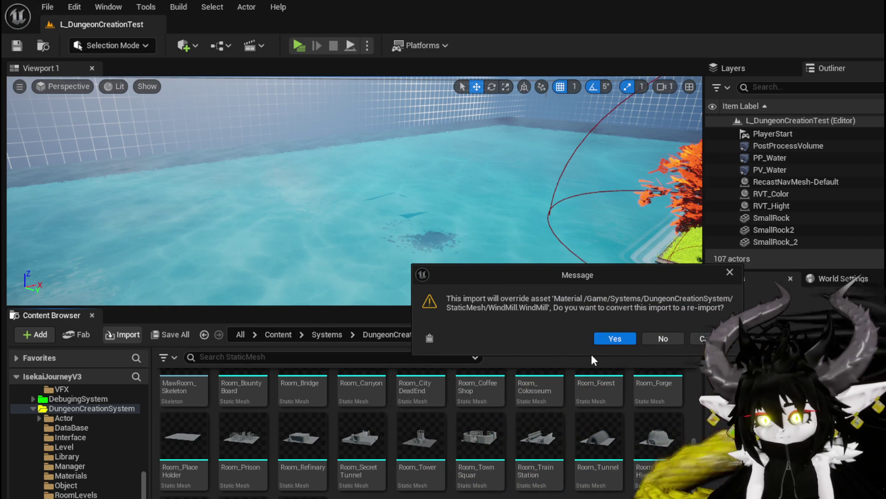
pyautogui.click(615, 338)
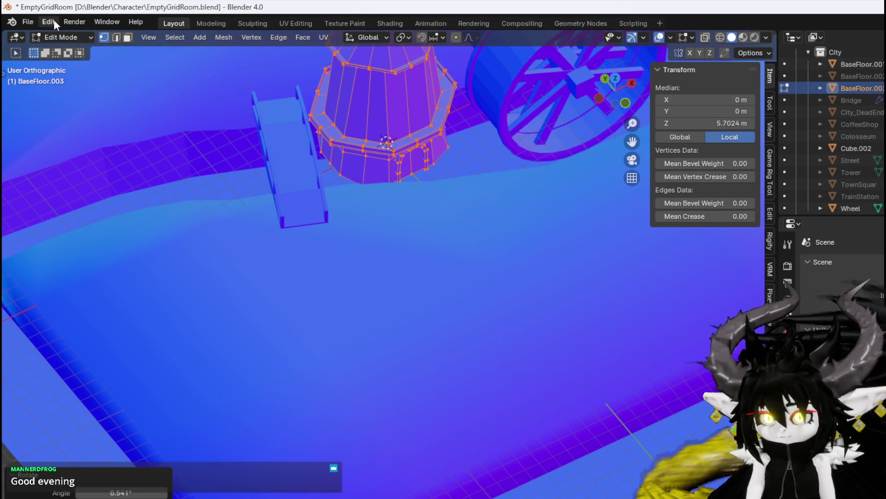
# Switch the windmill to Object Mode and open the FBX export browser, then close it
pyautogui.click(45, 36)
pyautogui.click(83, 51)
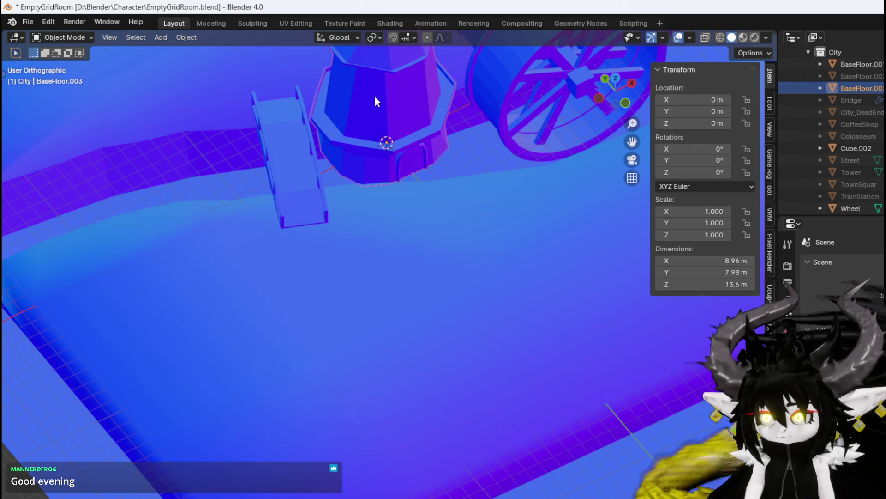
pyautogui.scroll(-5, 374, 96)
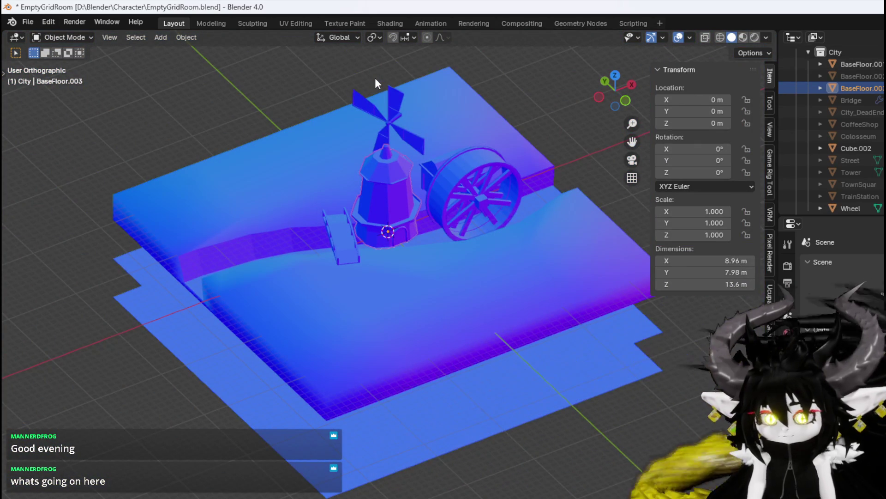
pyautogui.scroll(1, 375, 77)
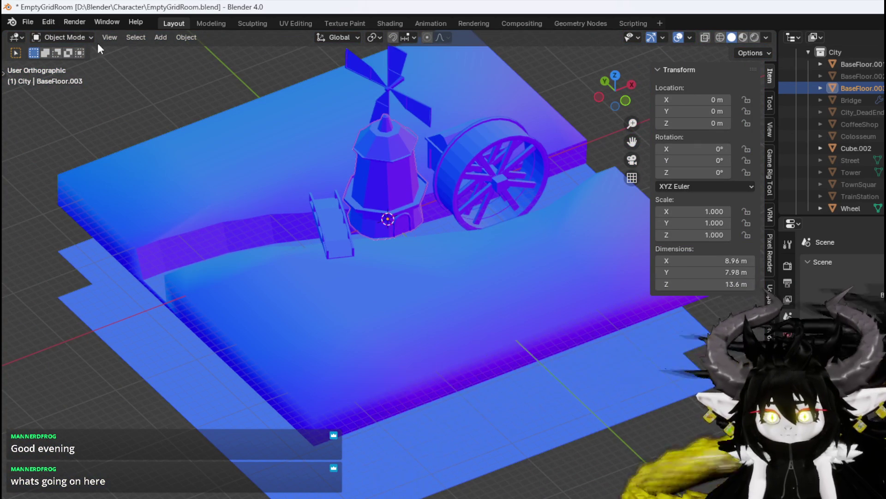
pyautogui.click(35, 22)
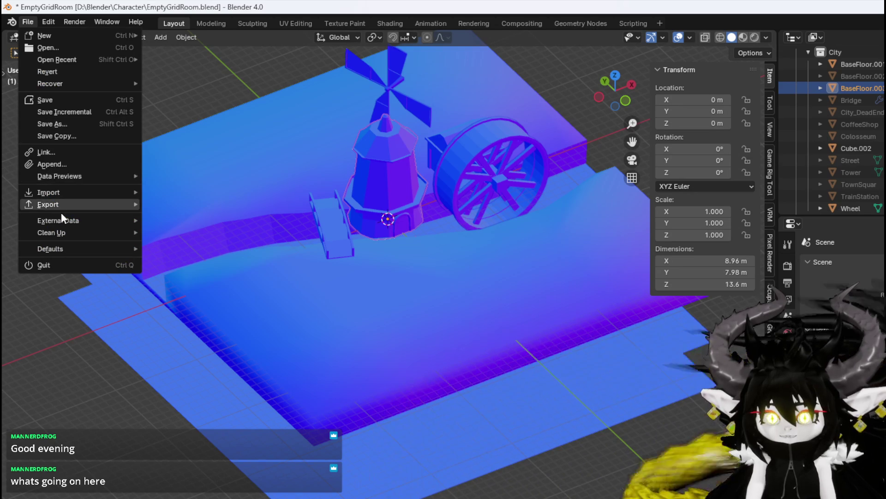
pyautogui.moveTo(60, 206)
pyautogui.click(181, 300)
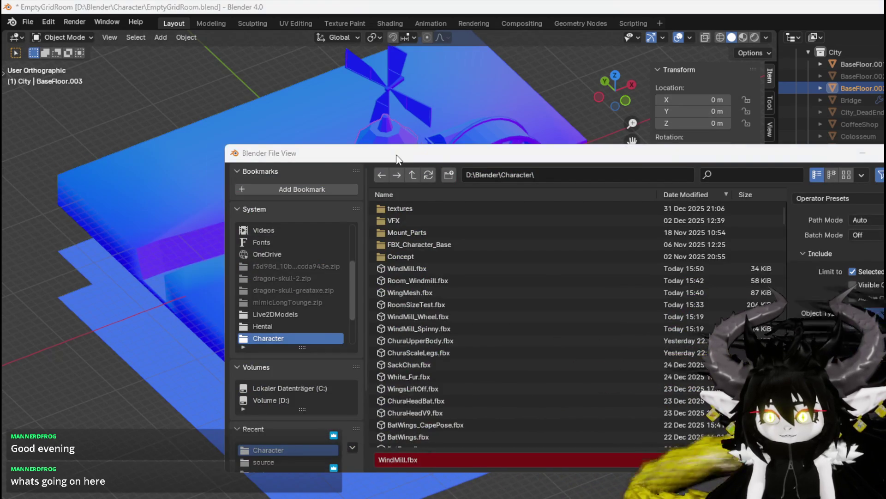
pyautogui.press('Escape')
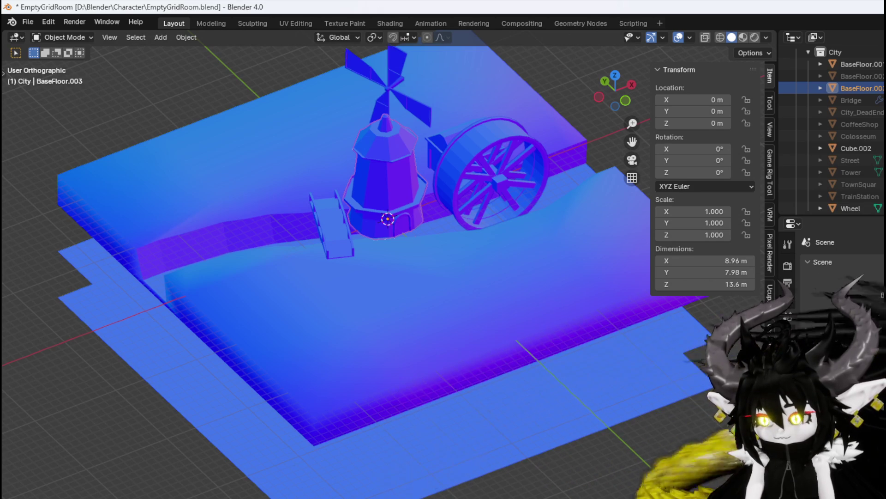
# Export the windmill as WindMill.fbx into the Character folder
pyautogui.click(35, 20)
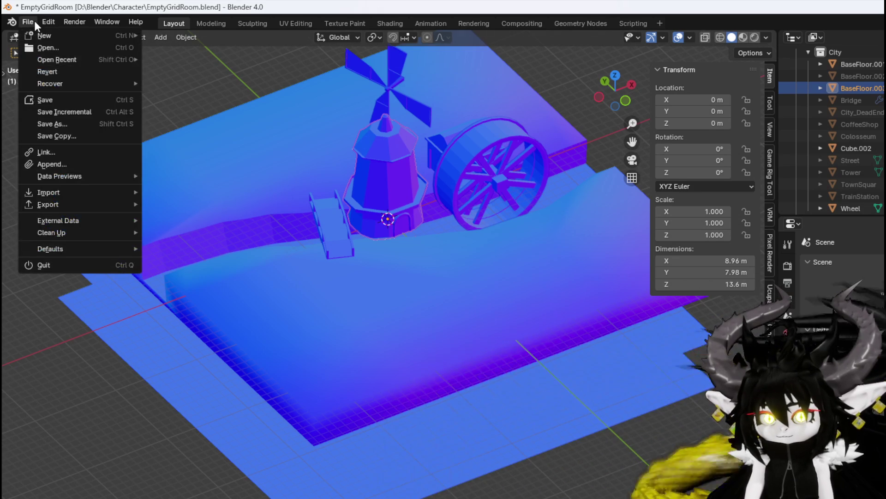
pyautogui.moveTo(54, 201)
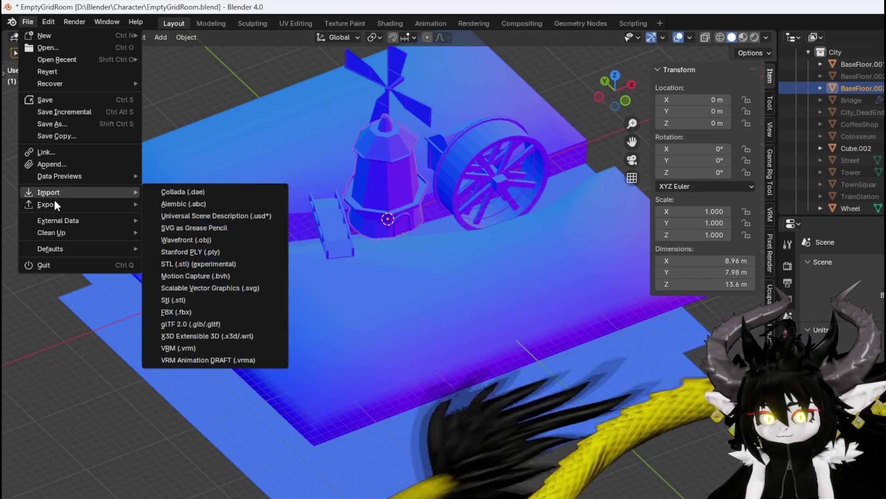
pyautogui.click(177, 312)
pyautogui.press('Return')
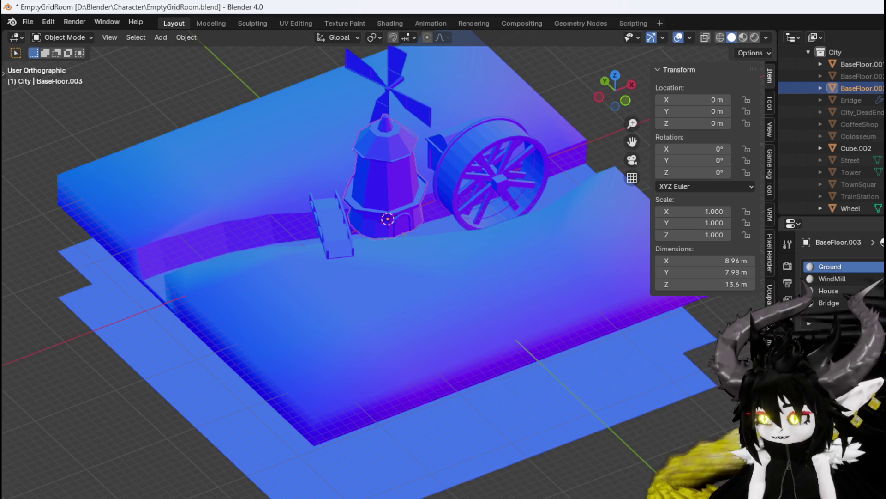
# Select a different material slot on the windmill and start another FBX export
pyautogui.click(861, 278)
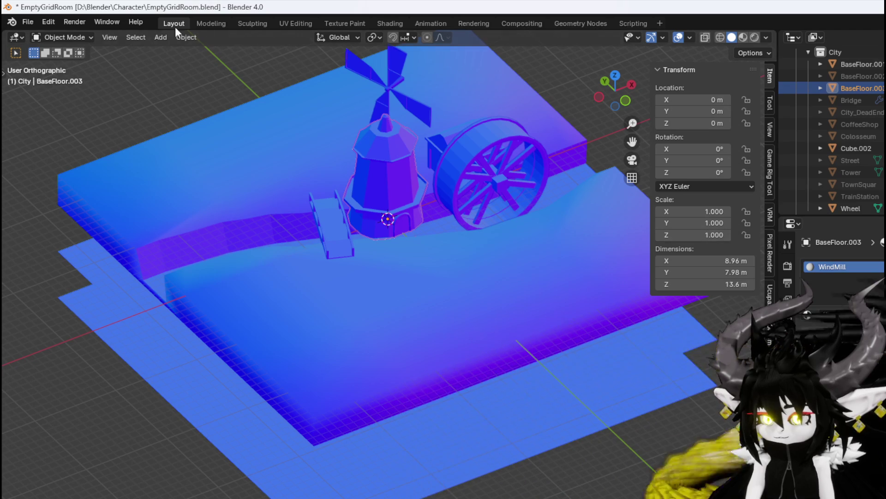
pyautogui.click(28, 22)
pyautogui.moveTo(68, 207)
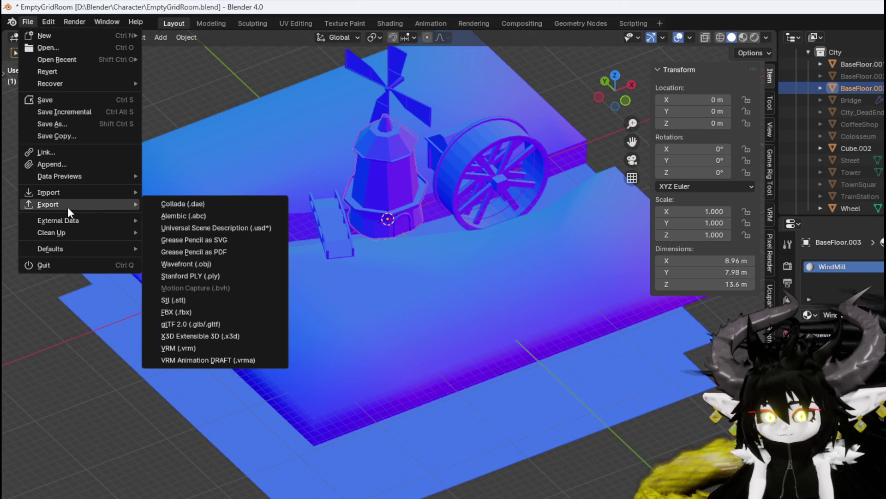
pyautogui.click(185, 312)
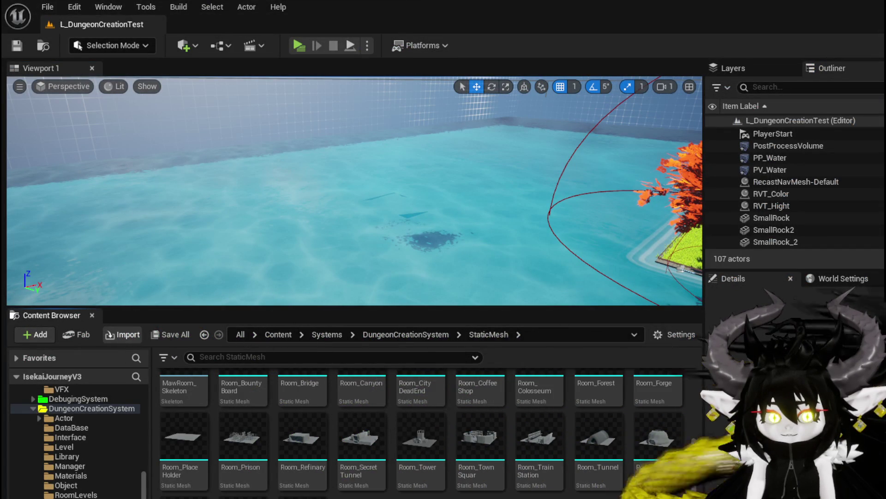
# Accept the WindMill re-import, delete the old WindMill material, and close the import settings
pyautogui.click(615, 338)
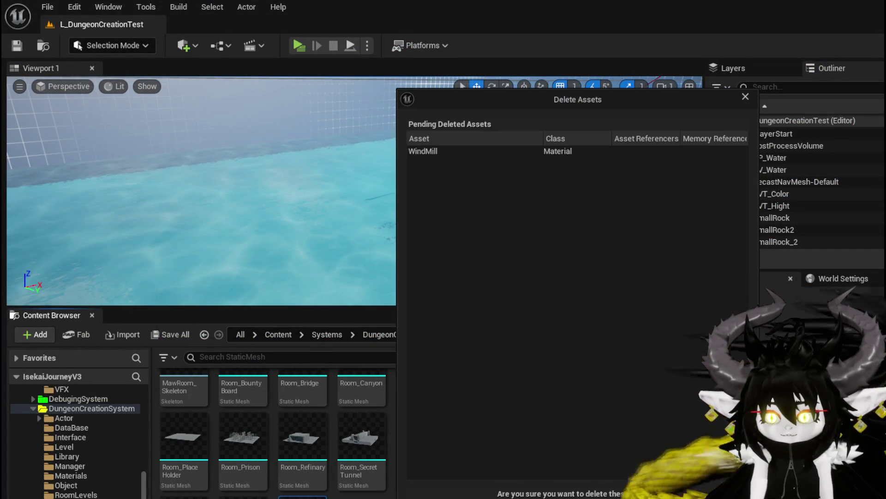
pyautogui.press('Return')
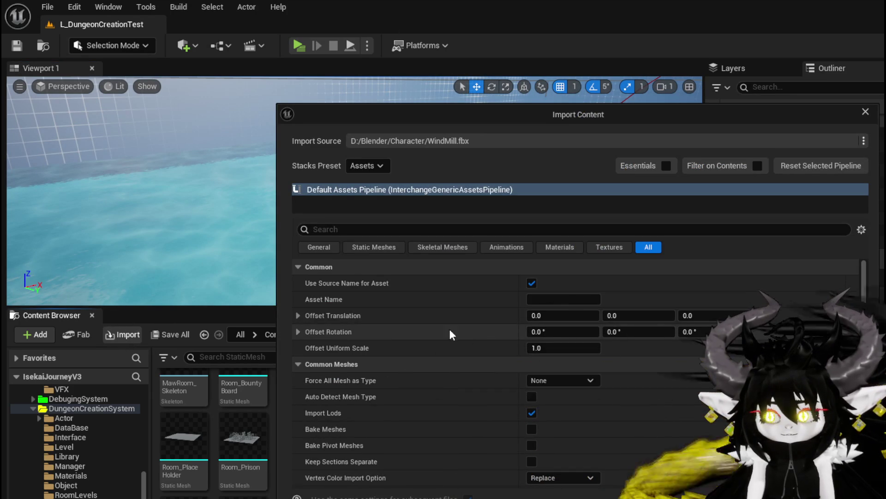
pyautogui.press('Escape')
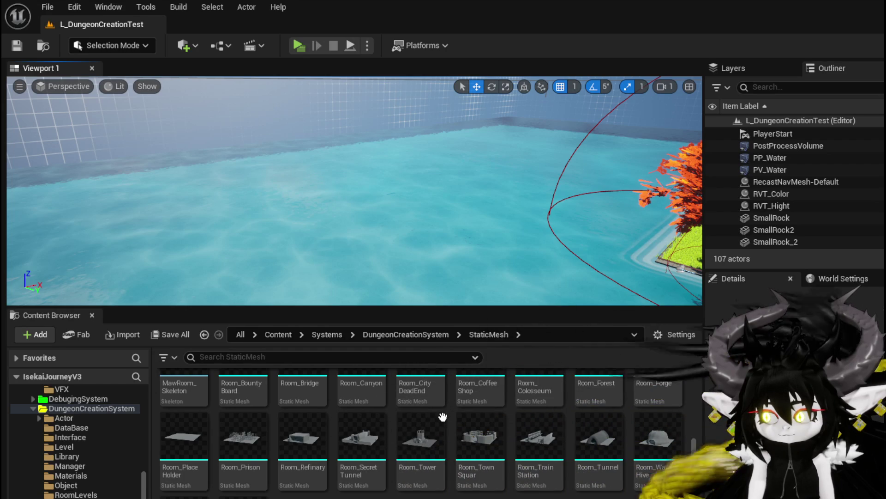
pyautogui.moveTo(442, 417)
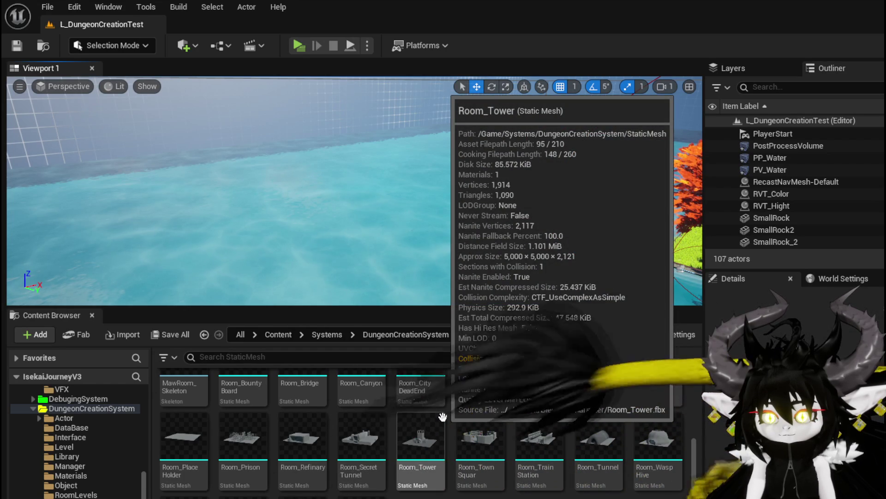
# Place the windmill mesh as WindMill1 on the grass by the orange tree and open it with Ctrl+E
pyautogui.moveTo(442, 417); pyautogui.dragTo(353, 222)
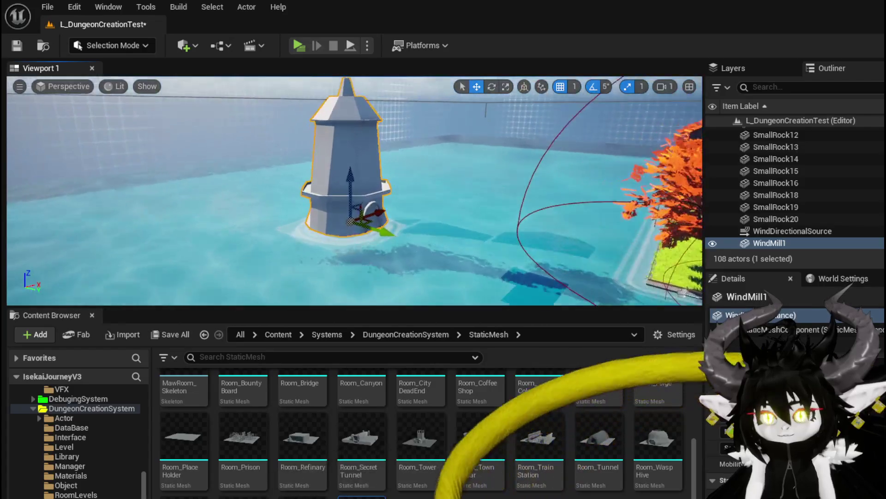
pyautogui.scroll(5, 354, 189)
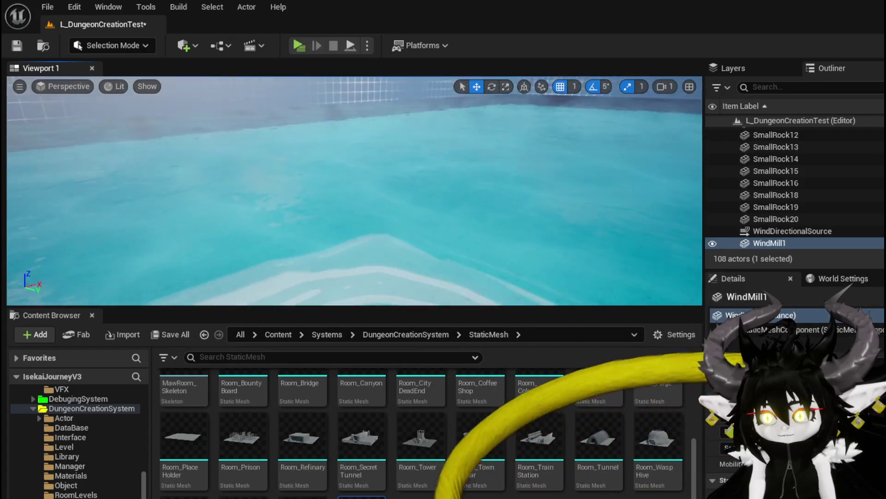
pyautogui.moveTo(353, 190)
pyautogui.mouseDown()
pyautogui.moveTo(353, 148)
pyautogui.moveTo(353, 185)
pyautogui.moveTo(416, 224)
pyautogui.mouseUp()
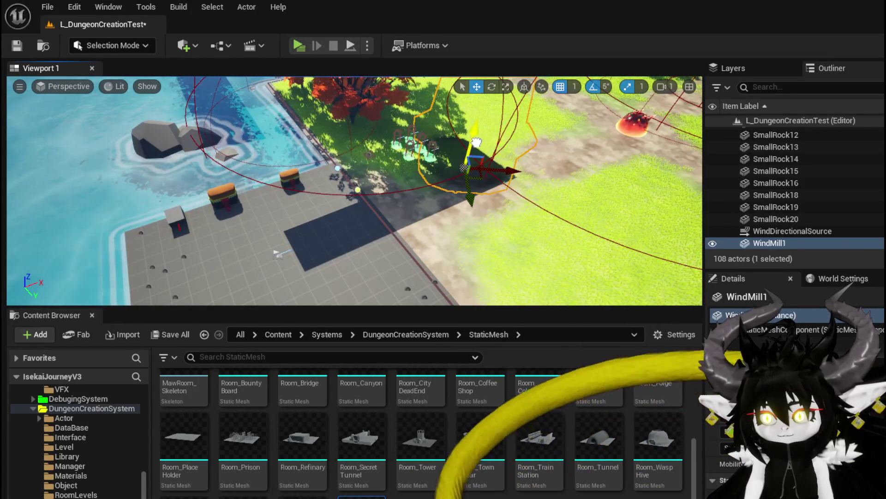
pyautogui.moveTo(476, 142); pyautogui.dragTo(446, 168)
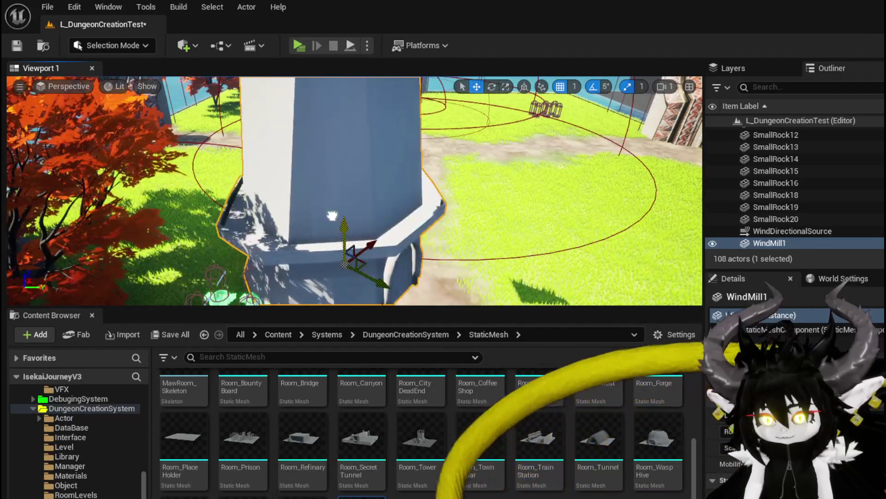
pyautogui.moveTo(332, 215)
pyautogui.mouseDown()
pyautogui.moveTo(334, 227)
pyautogui.moveTo(341, 188)
pyautogui.moveTo(319, 185)
pyautogui.mouseUp()
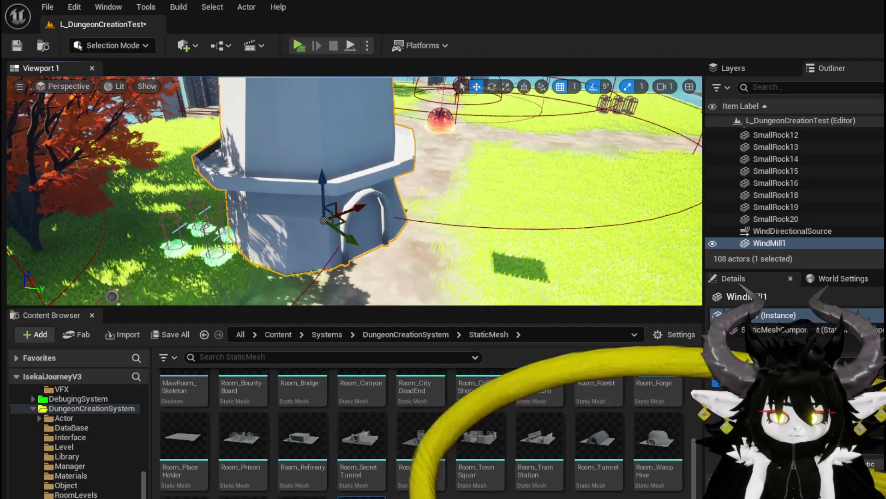
pyautogui.hotkey('ctrl', 'e')
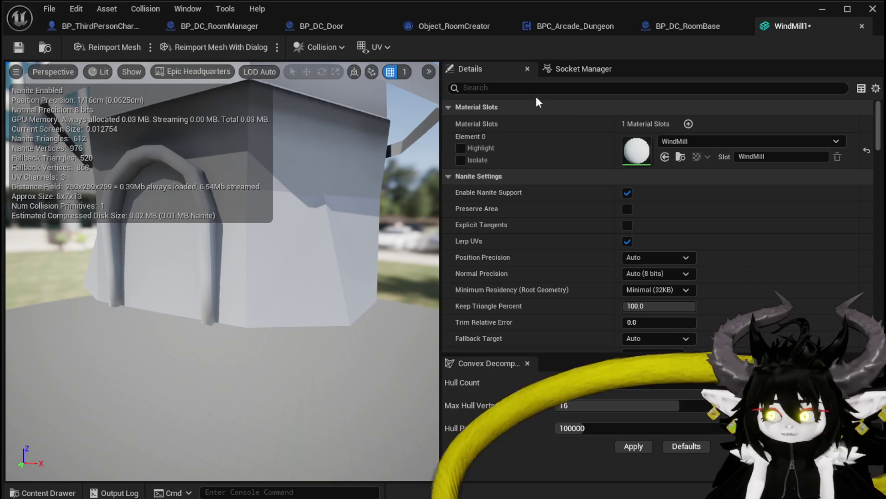
# Filter the WindMill1 Details for Bounds and confirm both bounds extensions are 0.0
pyautogui.click(530, 87)
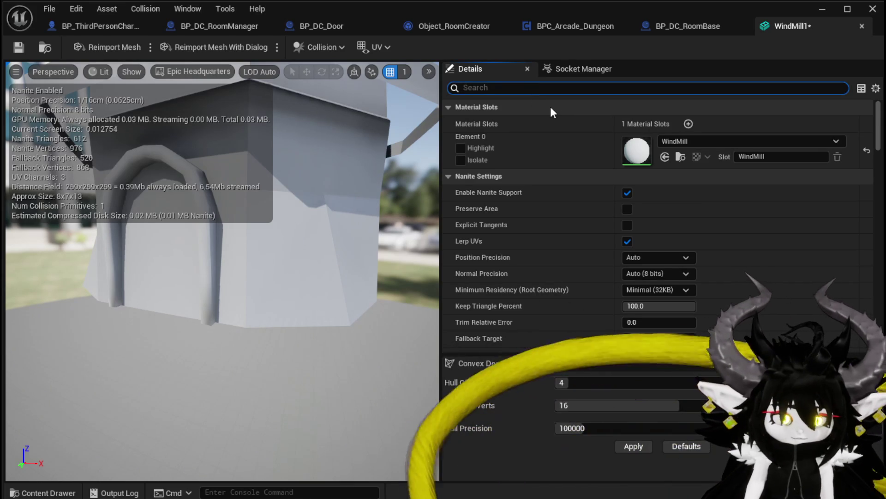
pyautogui.write('Bounds')
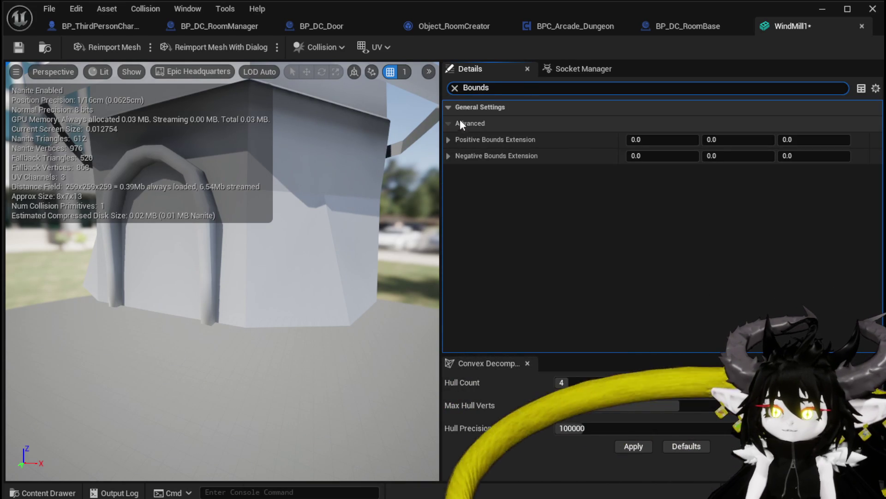
pyautogui.click(448, 139)
pyautogui.click(448, 140)
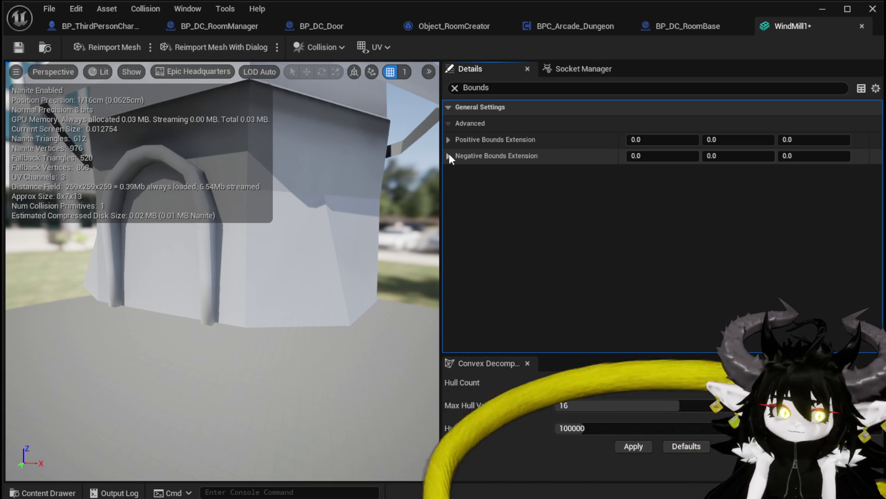
pyautogui.click(448, 156)
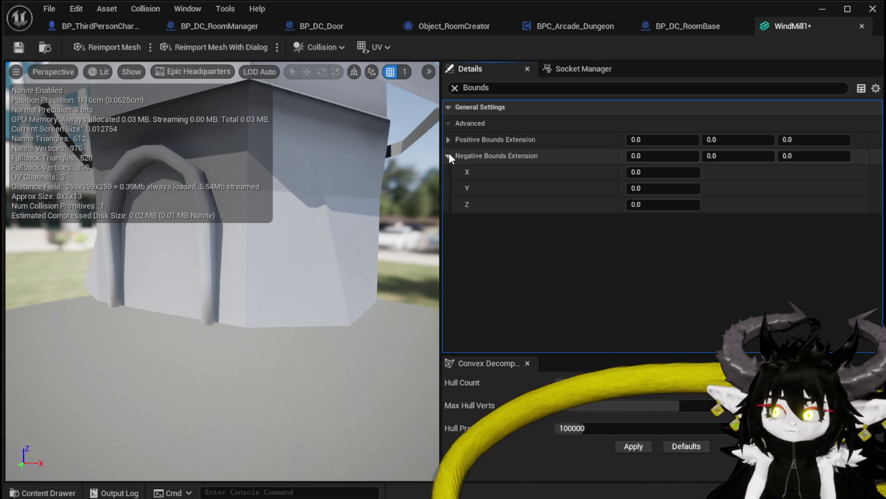
pyautogui.click(449, 156)
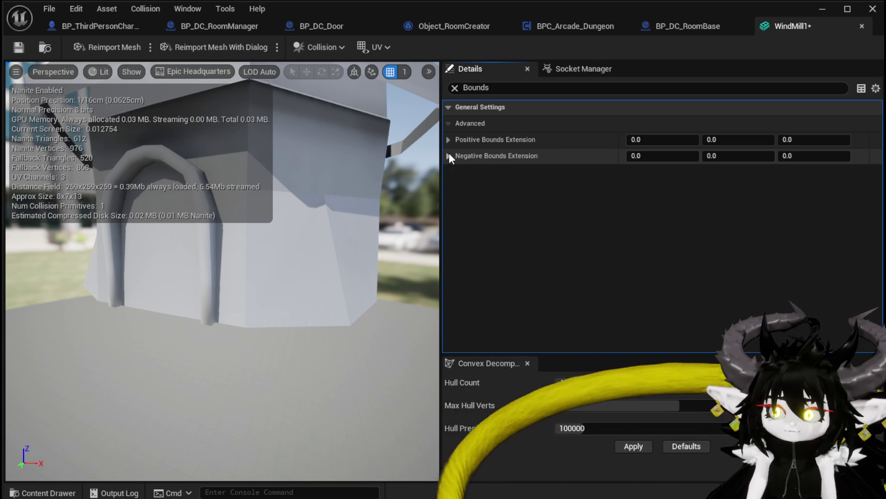
# Clear the Bounds filter, save the WindMill1 mesh, and close its editor
pyautogui.click(487, 87)
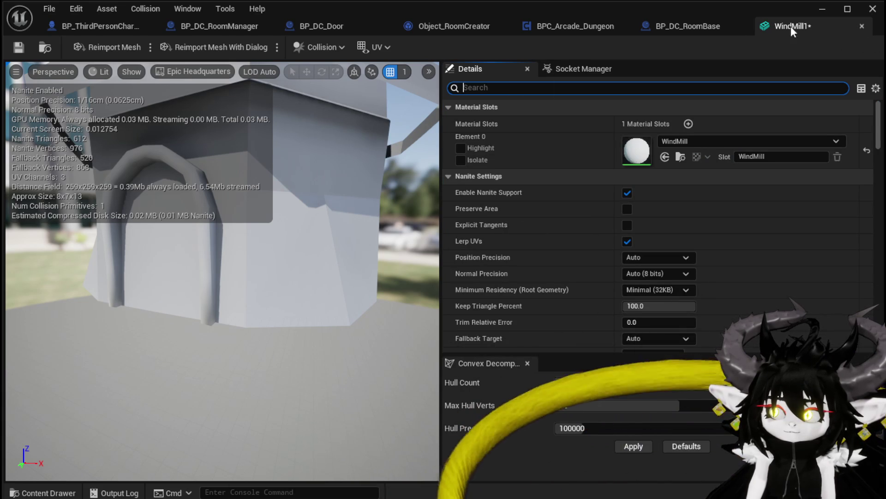
pyautogui.click(18, 48)
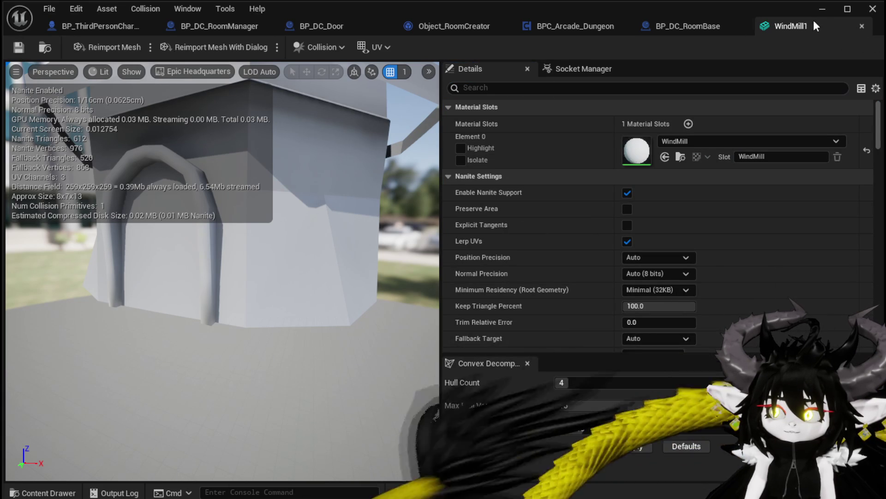
pyautogui.click(862, 26)
# Back in L_DungeonCreationTest, view the windmill from below and launch a Standalone Game preview
pyautogui.click(821, 10)
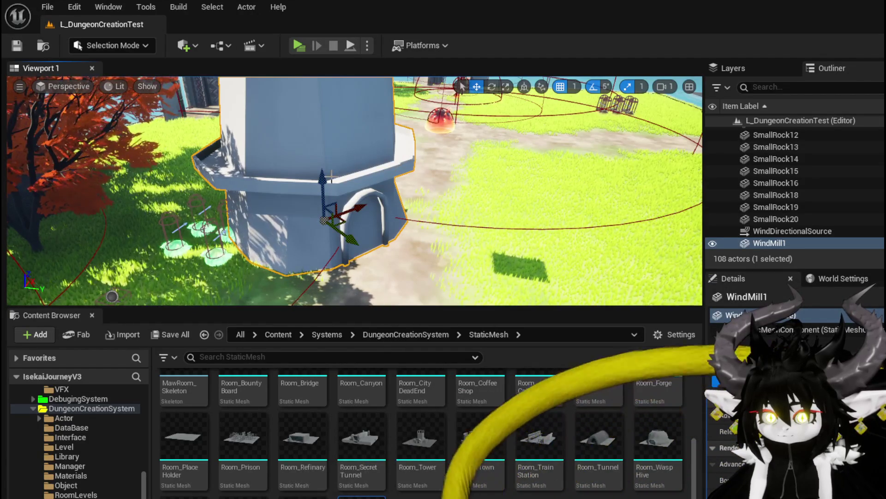
pyautogui.moveTo(324, 185)
pyautogui.mouseDown()
pyautogui.moveTo(325, 249)
pyautogui.moveTo(325, 198)
pyautogui.mouseUp()
pyautogui.click(296, 48)
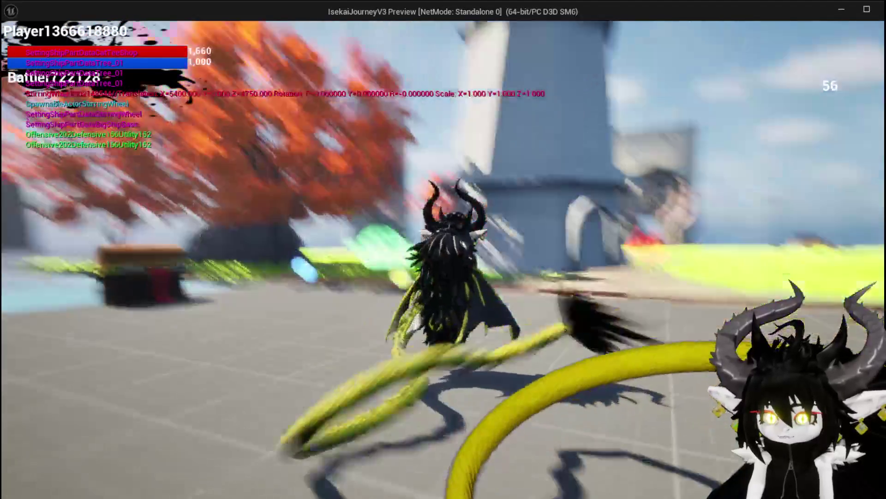
# Stop play, lower WindMill1 slightly into the ground, save the level, and exit the retest
pyautogui.press('Escape')
pyautogui.press('f')
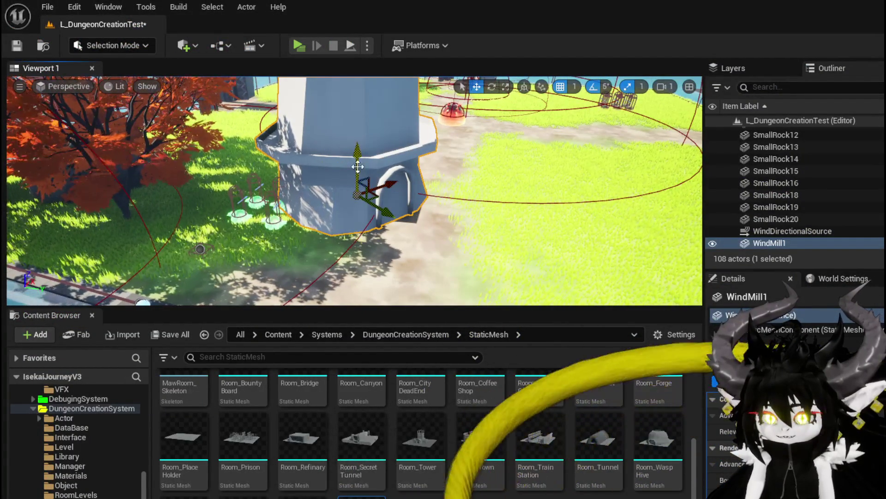
pyautogui.moveTo(354, 189); pyautogui.dragTo(350, 145)
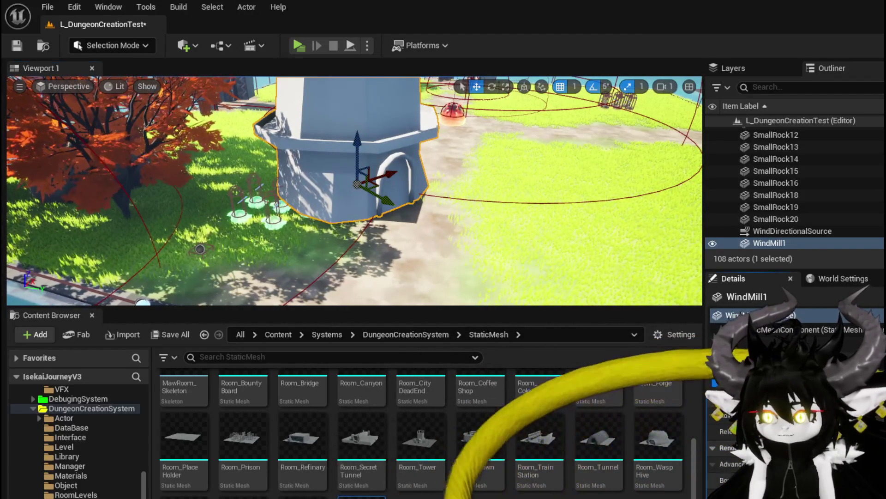
pyautogui.click(17, 45)
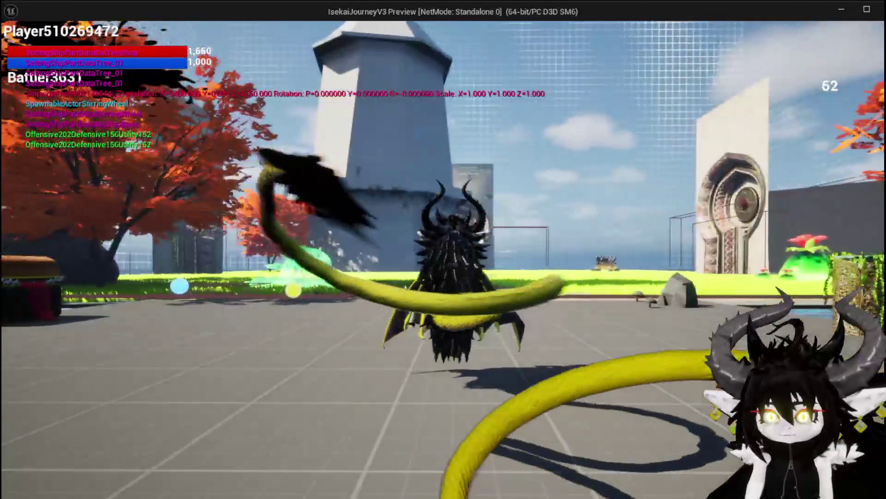
pyautogui.press('Escape')
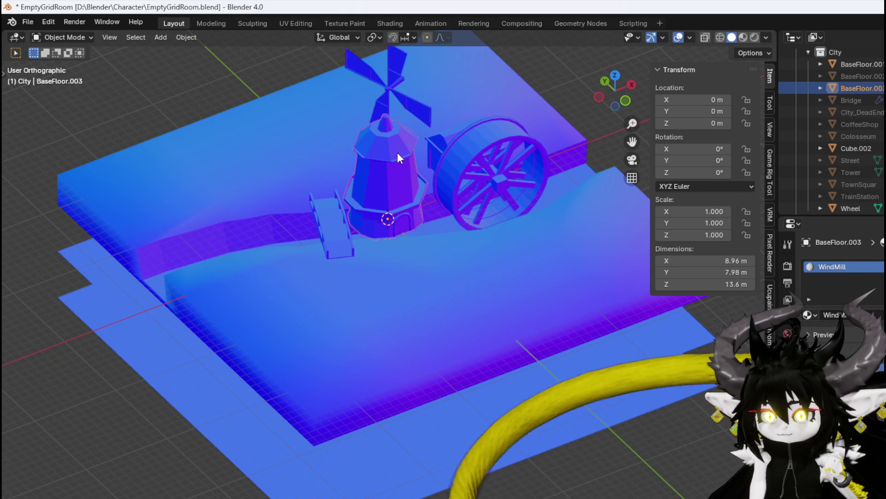
# Switch to front view and apply all transforms to the selected windmill object
pyautogui.press('KP_1')
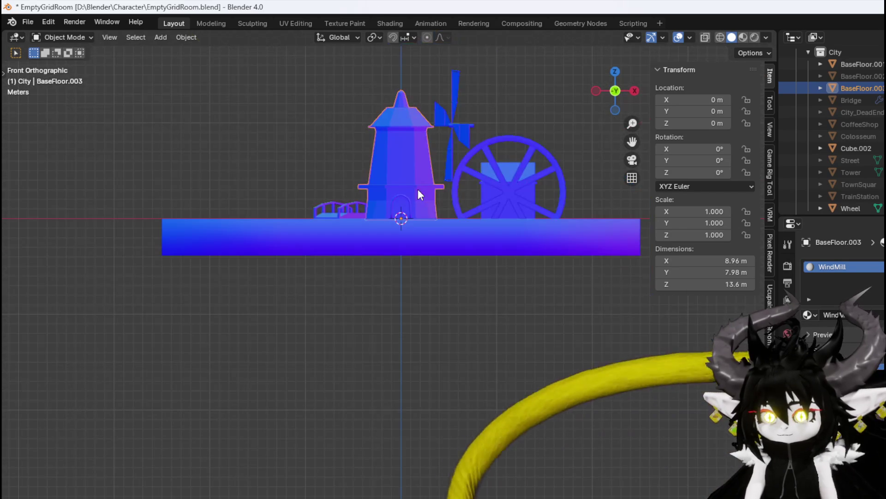
pyautogui.click(26, 22)
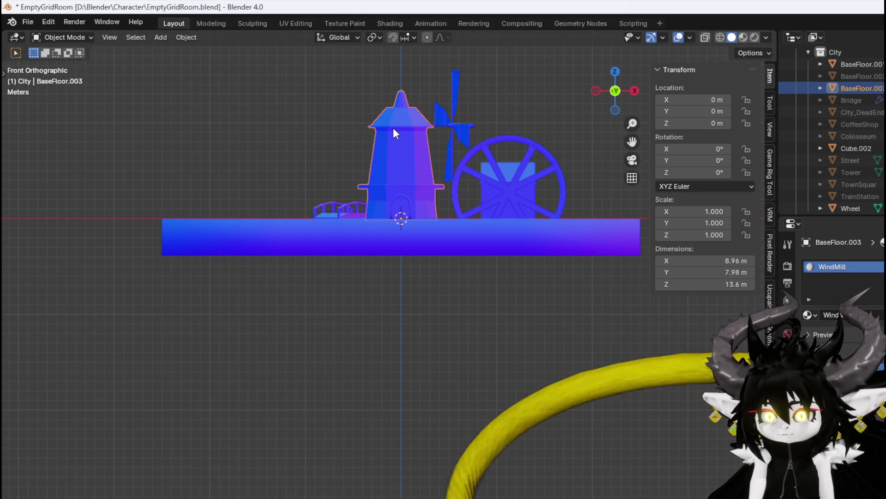
pyautogui.rightClick(393, 130)
pyautogui.click(185, 37)
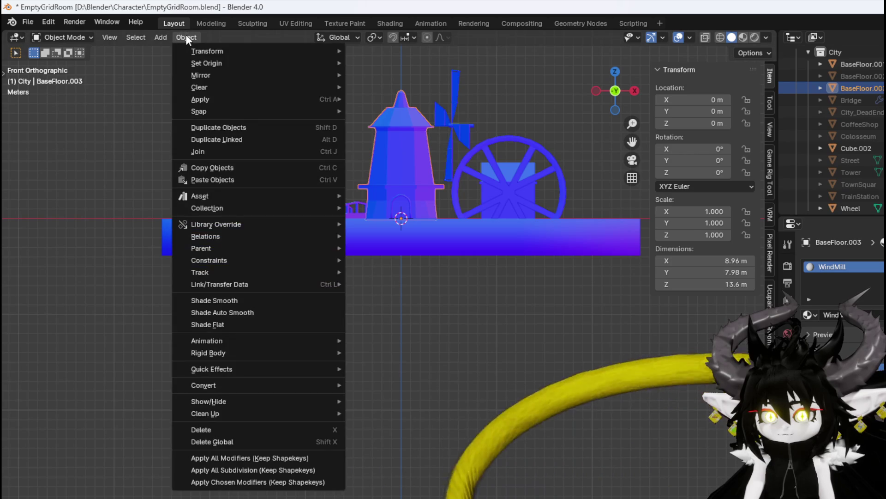
pyautogui.moveTo(207, 48)
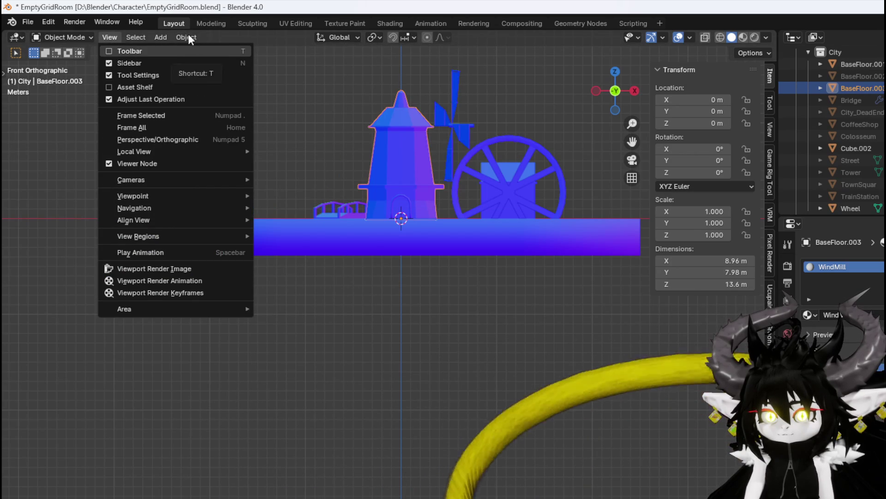
pyautogui.click(187, 37)
pyautogui.click(187, 38)
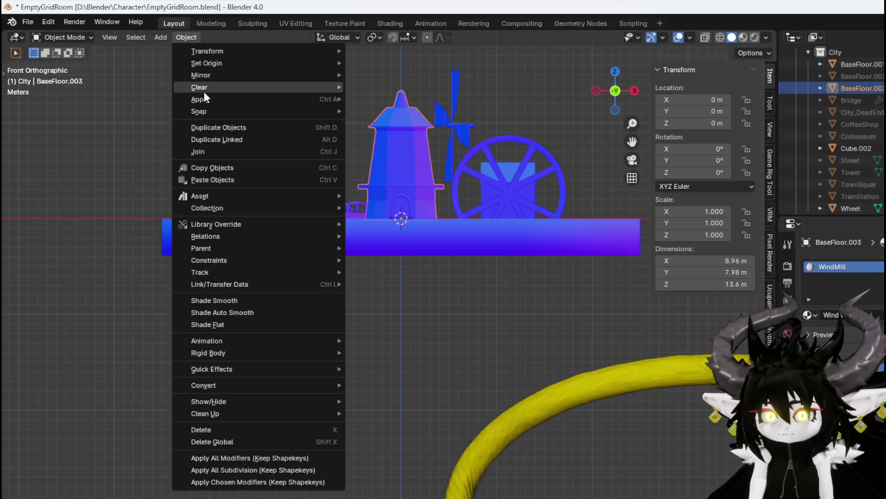
pyautogui.moveTo(210, 97)
pyautogui.click(430, 135)
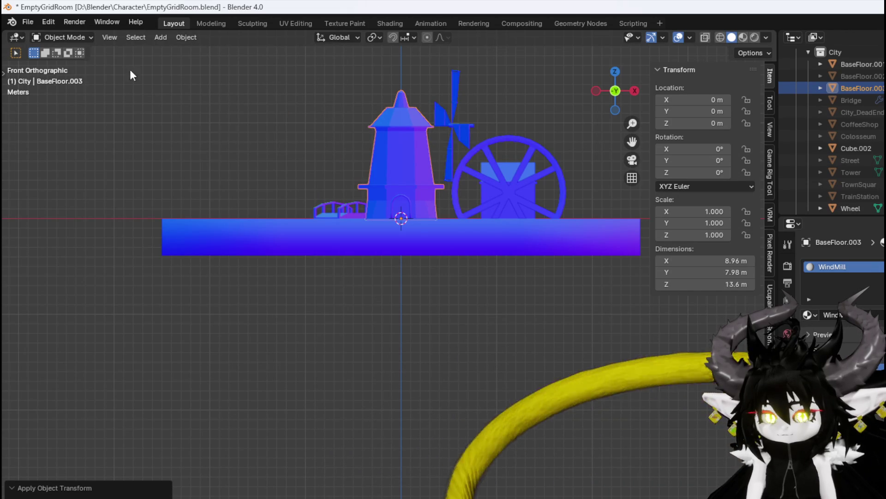
# Save the Blender file and export the scene as WindMill.fbx to D:\Blender\Character
pyautogui.click(36, 23)
pyautogui.click(66, 95)
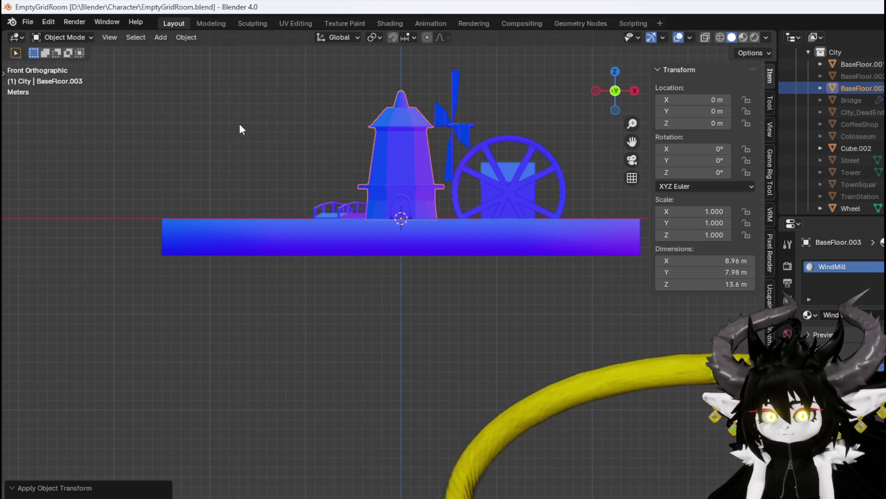
pyautogui.click(29, 23)
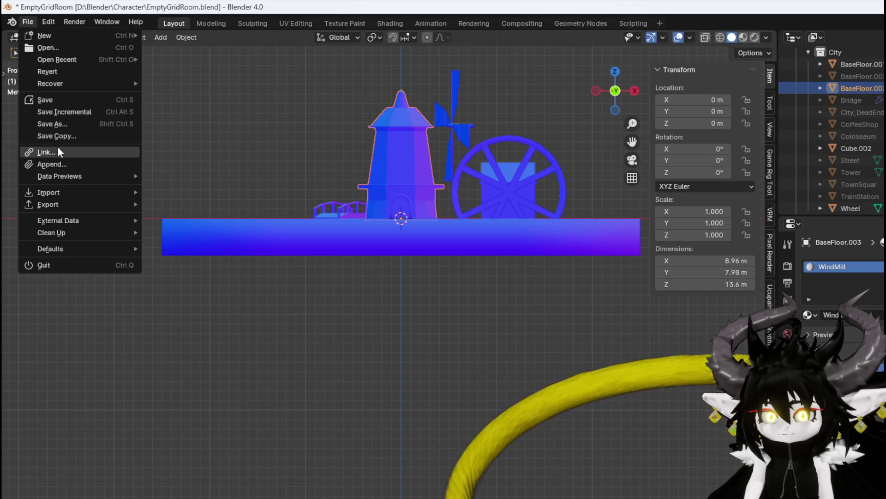
pyautogui.moveTo(68, 206)
pyautogui.click(187, 312)
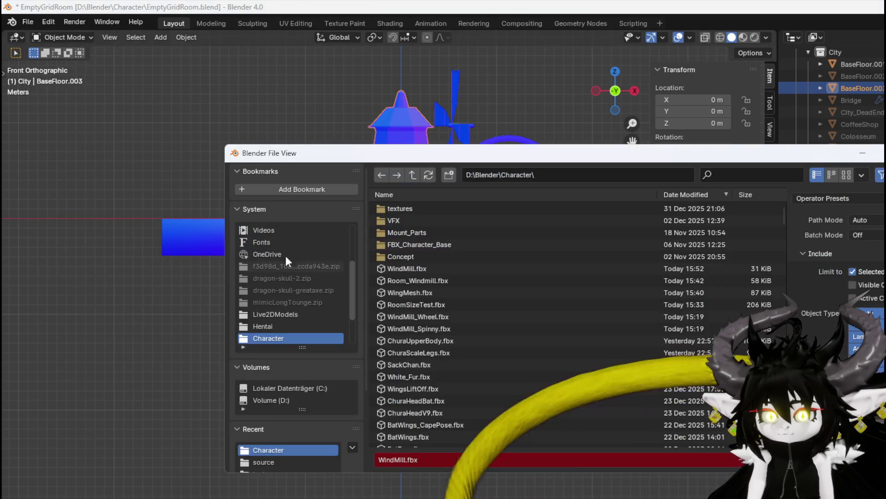
pyautogui.press('Return')
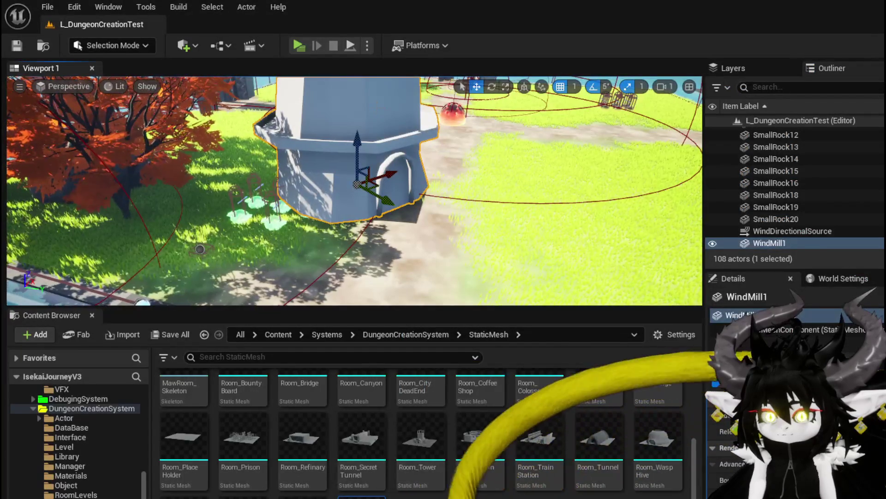
# Delete the old WindMill1 actor and mesh asset, saving the level beforehand
pyautogui.press('Delete')
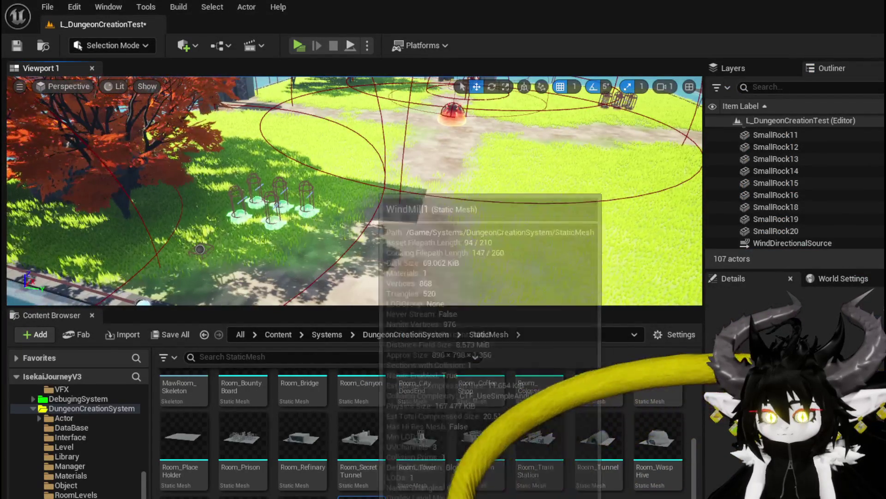
pyautogui.press('Delete')
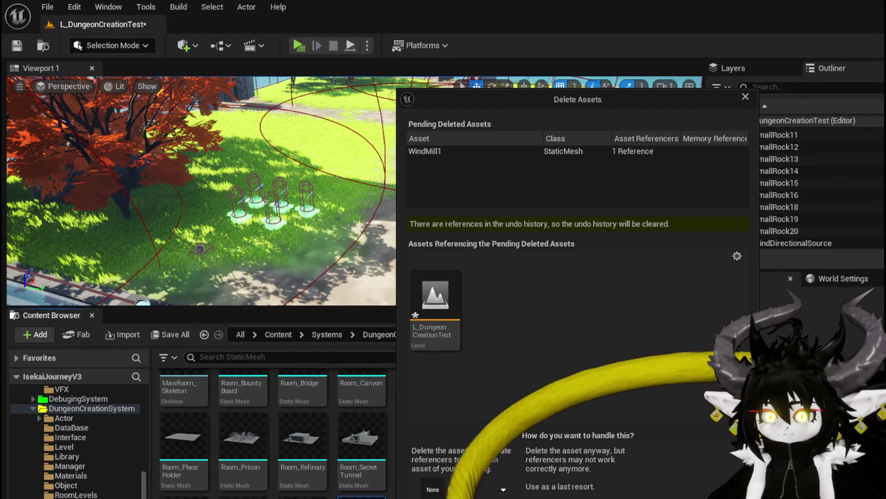
pyautogui.press('Escape')
pyautogui.hotkey('ctrl', 'shift', 's')
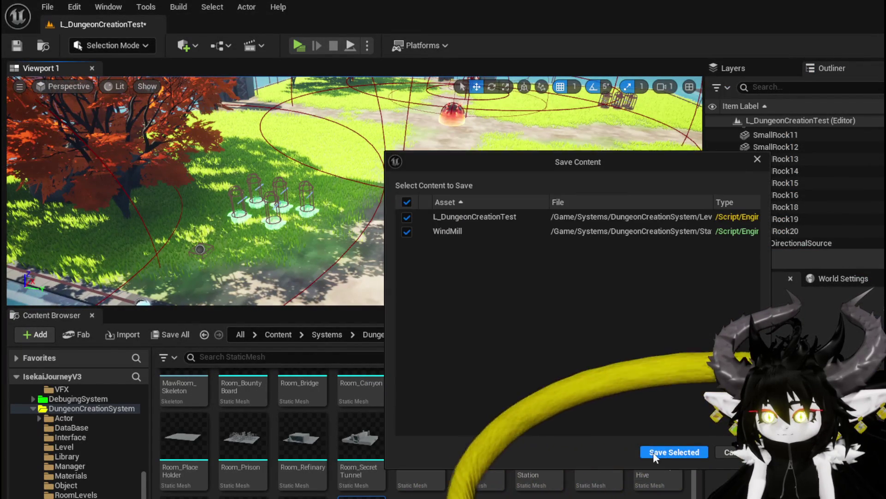
pyautogui.click(653, 453)
pyautogui.press('Delete')
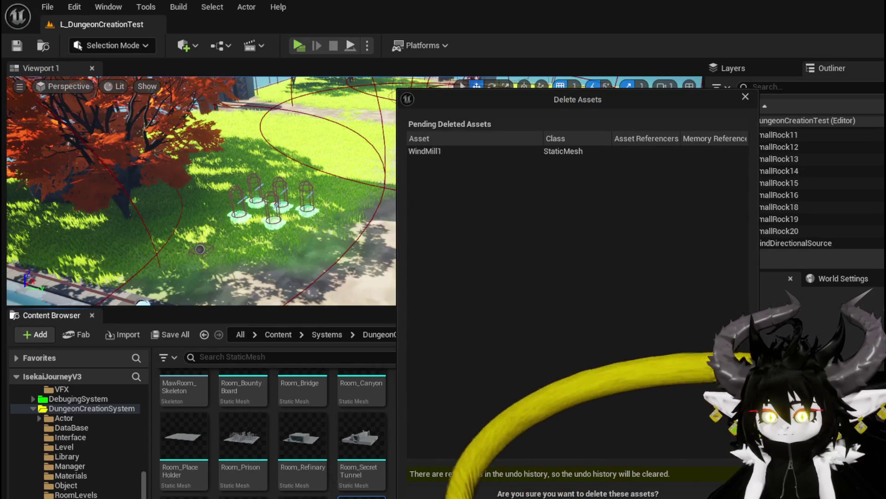
pyautogui.press('Escape')
pyautogui.press('Return')
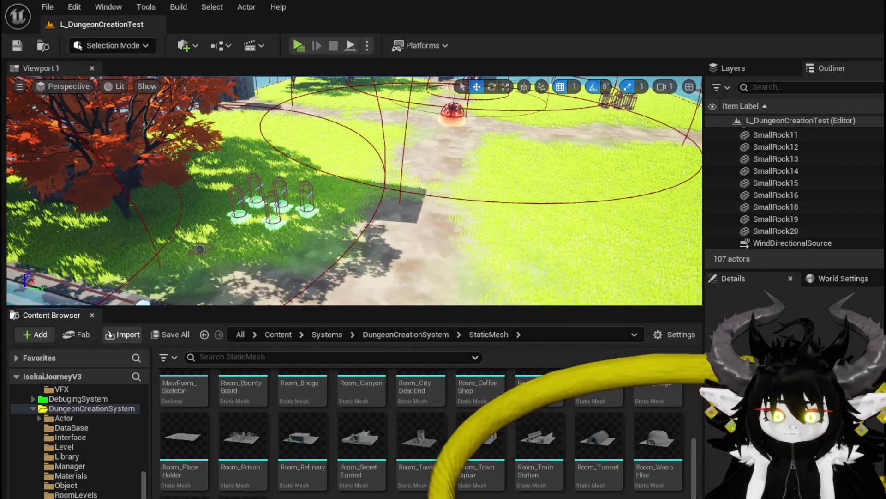
# Import WindMill.fbx, save the WindMill and WindMill1 assets, and place WindMill1 in the level
pyautogui.press('Escape')
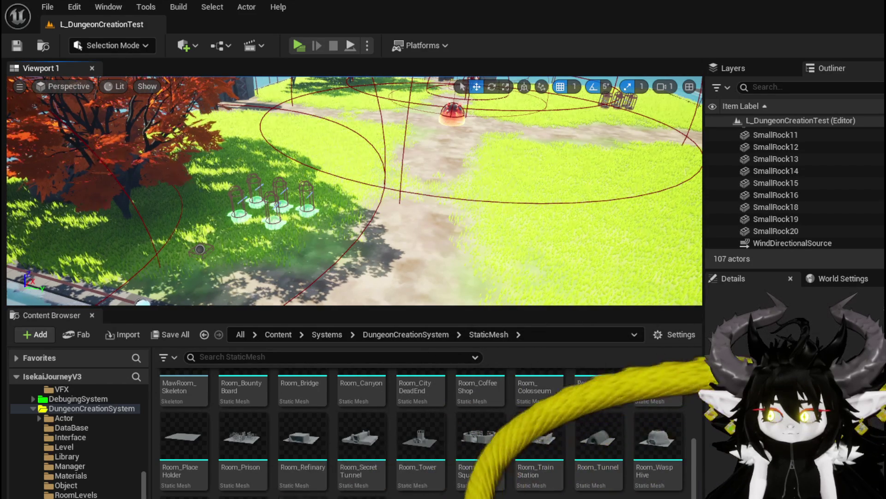
pyautogui.hotkey('ctrl', 'shift', 's')
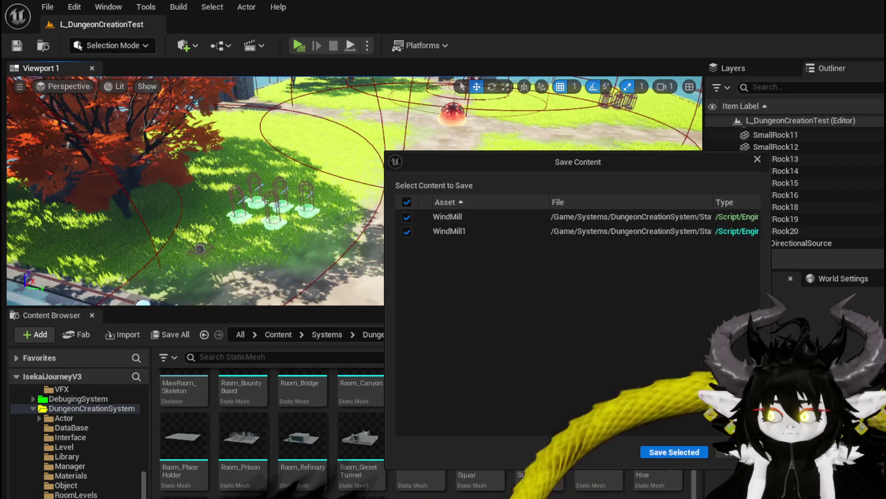
pyautogui.click(661, 453)
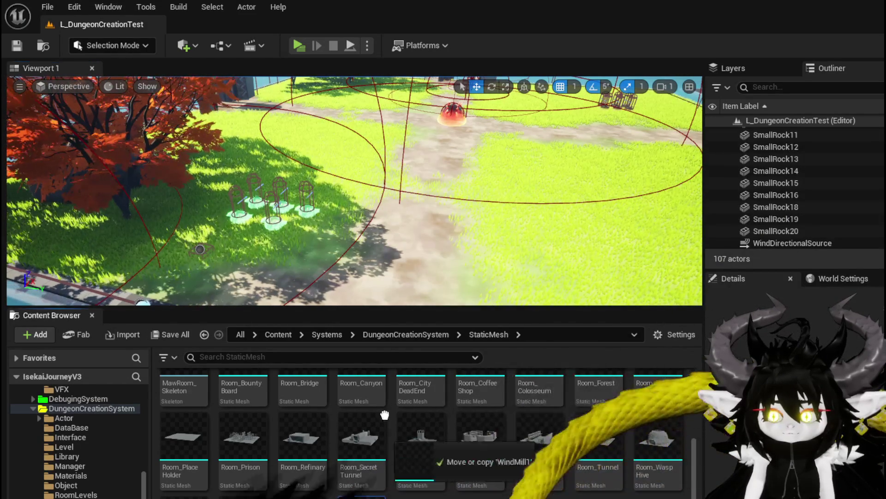
pyautogui.moveTo(384, 415); pyautogui.dragTo(375, 184)
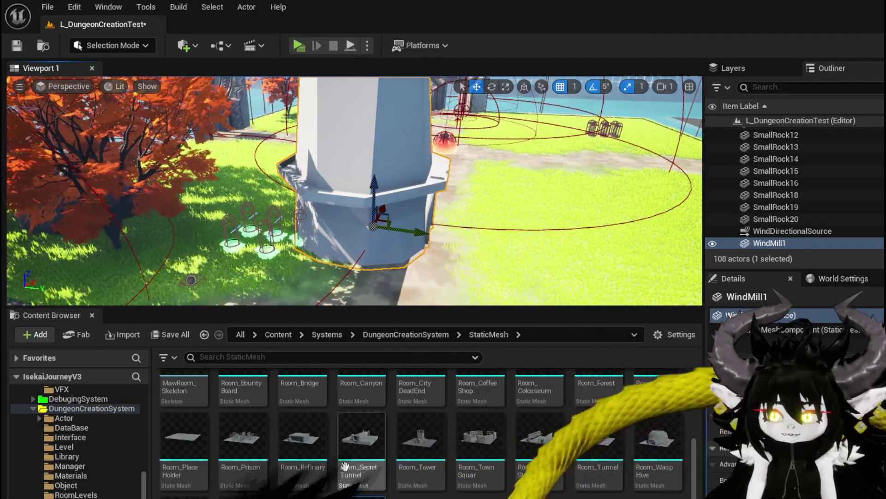
# Copy WorldGridMaterial from Room_Refinary onto WindMill1's Element 0 and save the mesh
pyautogui.doubleClick(283, 421)
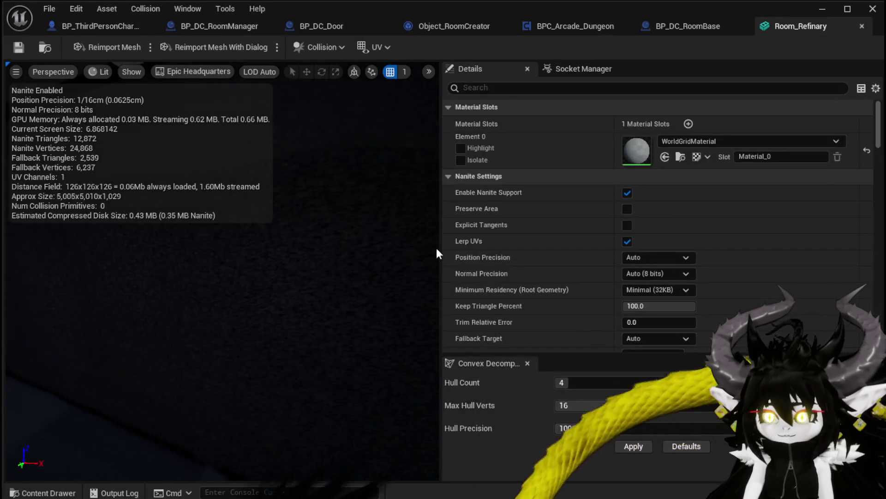
pyautogui.rightClick(635, 148)
pyautogui.click(653, 175)
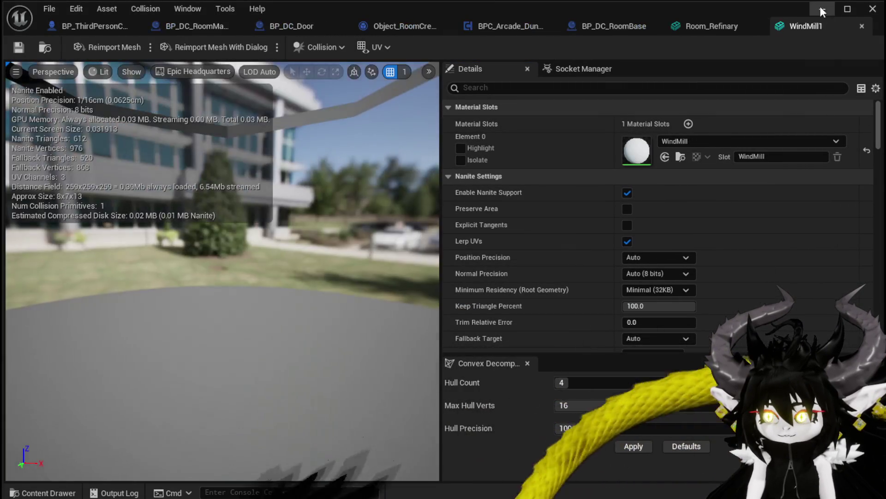
pyautogui.rightClick(637, 151)
pyautogui.click(688, 185)
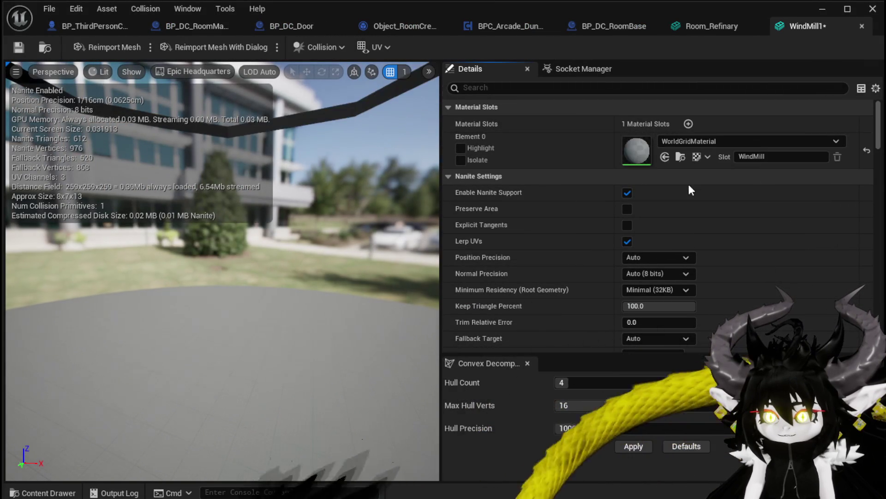
pyautogui.moveTo(269, 143); pyautogui.dragTo(268, 143)
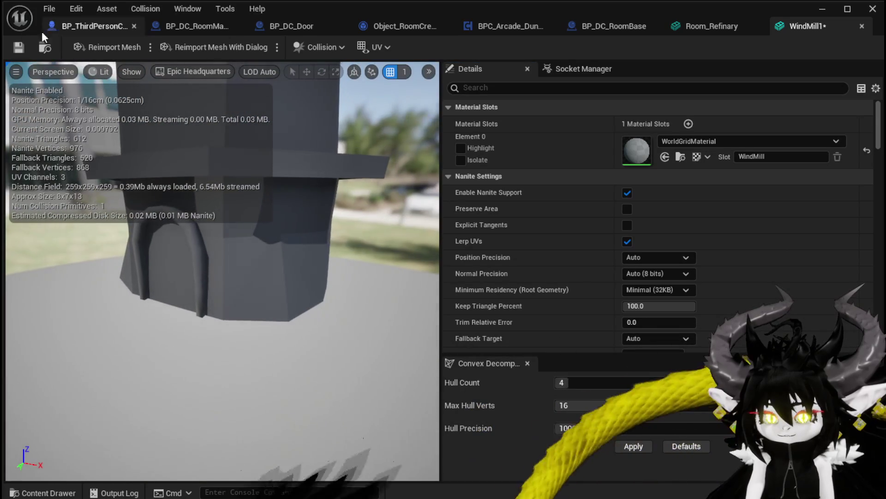
pyautogui.hotkey('ctrl', 's')
pyautogui.click(819, 9)
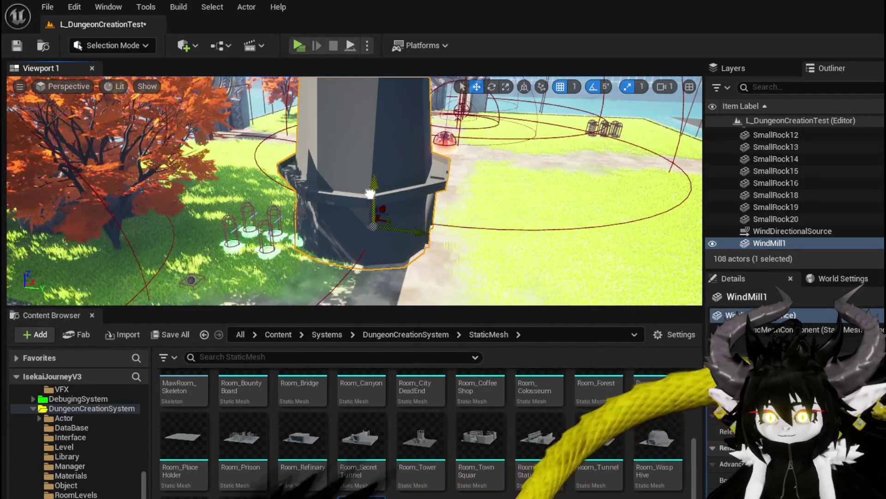
# Undo an accidental Room_Tower placement, delete the windmill actor, and save the level
pyautogui.moveTo(420, 437)
pyautogui.mouseDown()
pyautogui.moveTo(494, 184)
pyautogui.moveTo(447, 185)
pyautogui.moveTo(422, 240)
pyautogui.moveTo(426, 180)
pyautogui.moveTo(440, 136)
pyautogui.mouseUp()
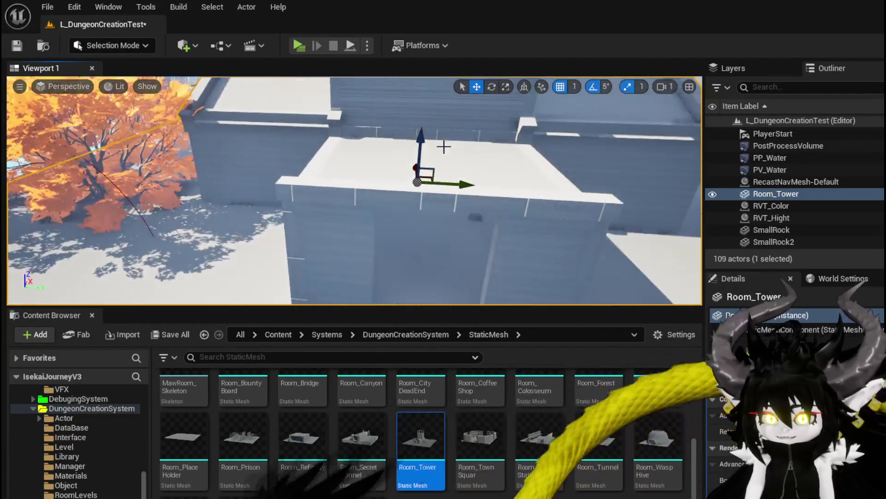
pyautogui.scroll(-3, 440, 136)
pyautogui.hotkey('ctrl', 'z')
pyautogui.press('f')
pyautogui.press('Delete')
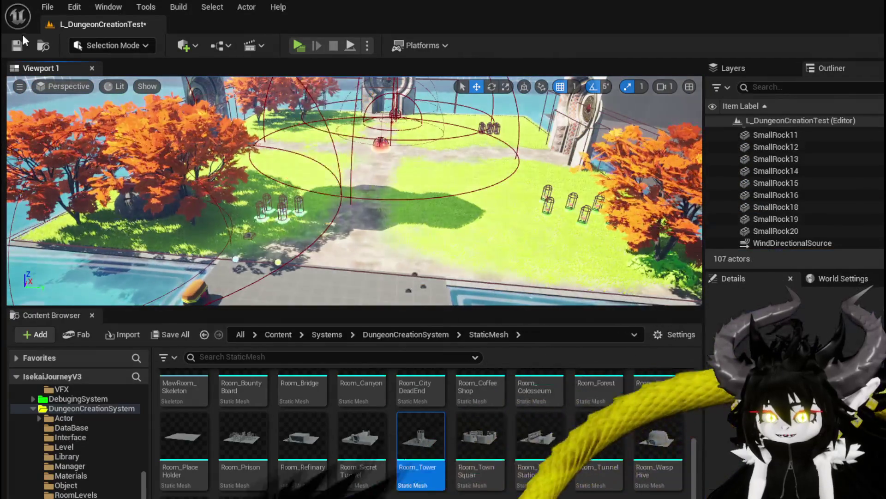
pyautogui.hotkey('ctrl', 's')
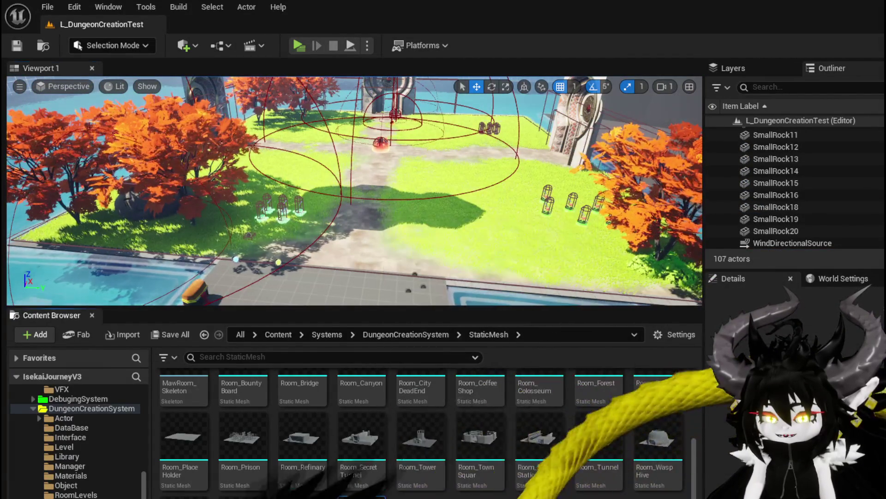
# Select the WindMill assets for deletion, then save the level with 107 actors
pyautogui.click(361, 497)
pyautogui.press('Delete')
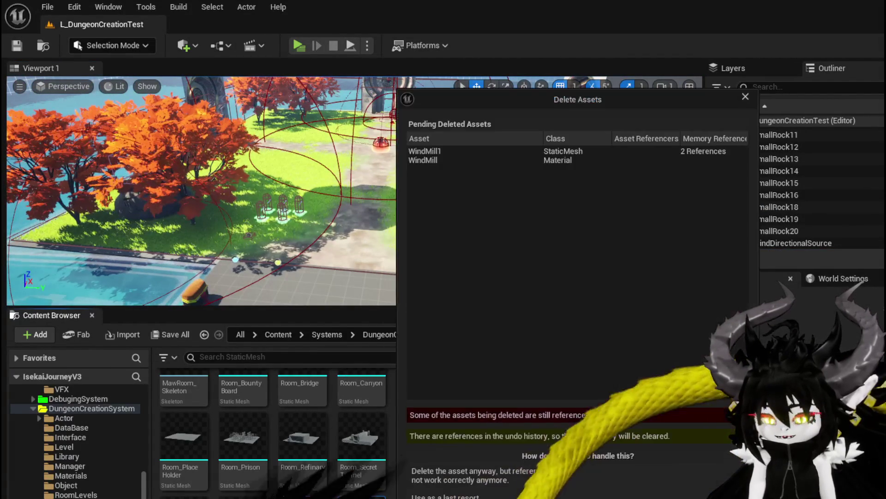
pyautogui.press('Escape')
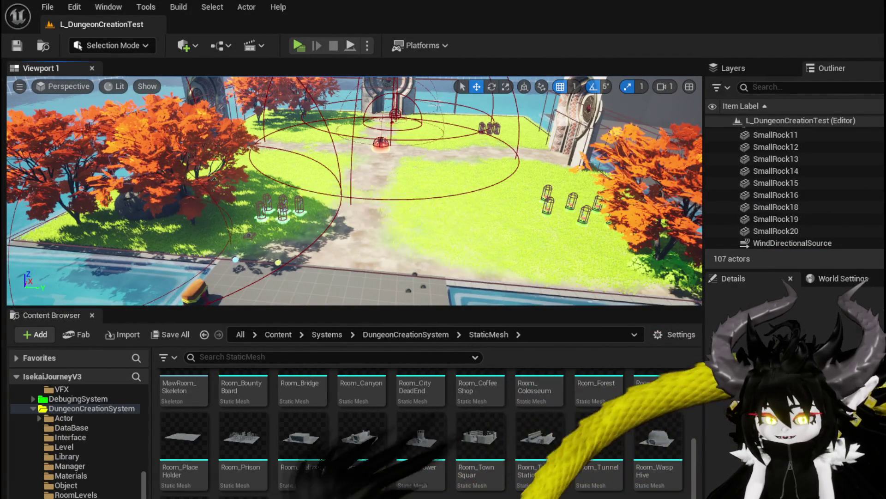
pyautogui.hotkey('ctrl', 's')
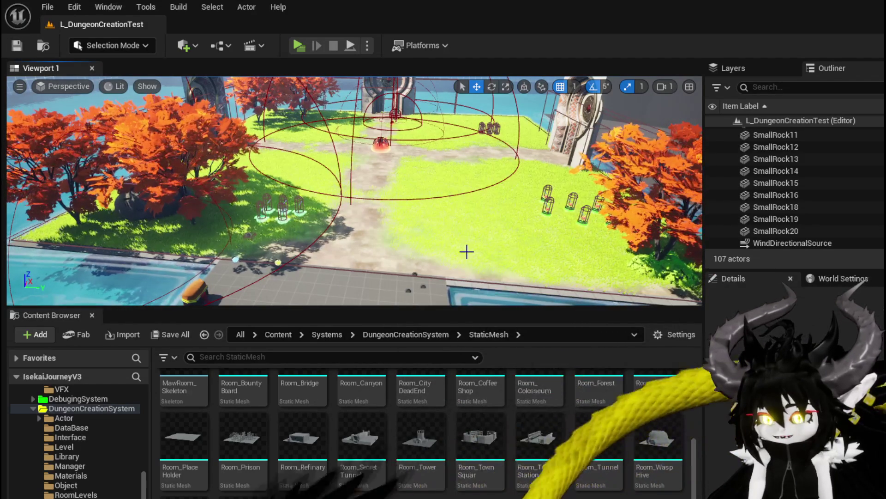
pyautogui.click(21, 45)
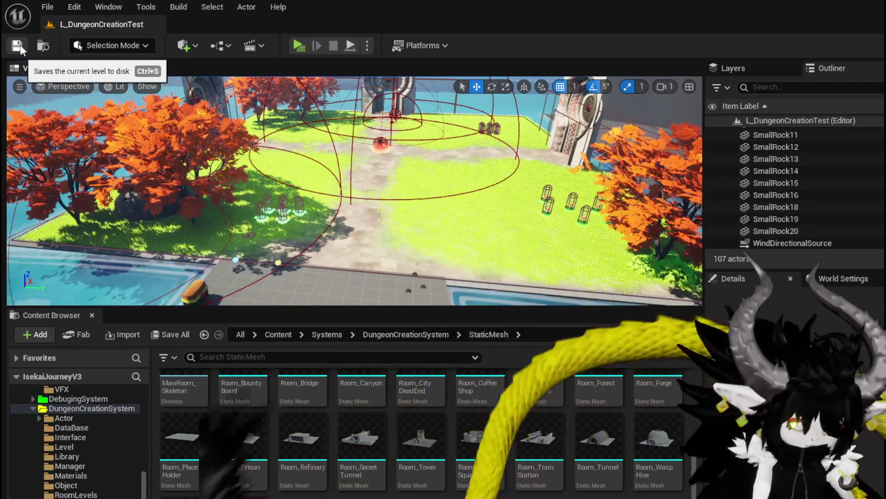
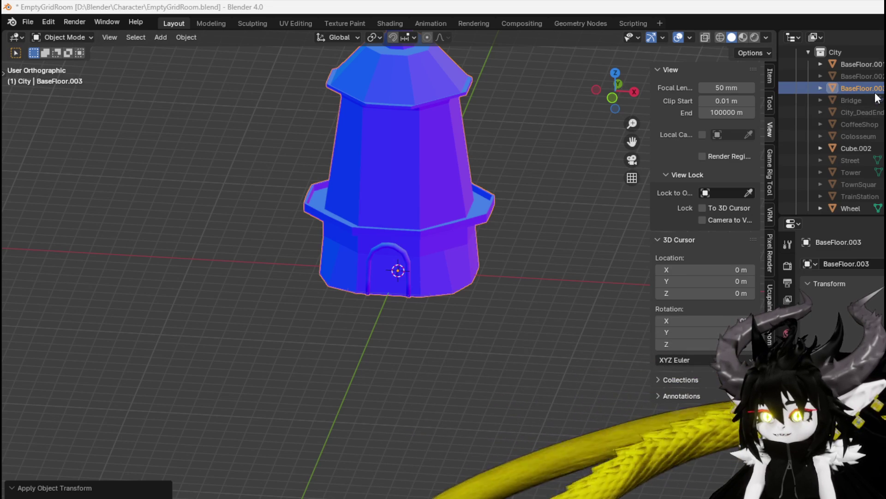
# Tell the BaseFloor.003 tower apart from the floor and select BaseFloor.001
pyautogui.press('Up')
pyautogui.press('Up')
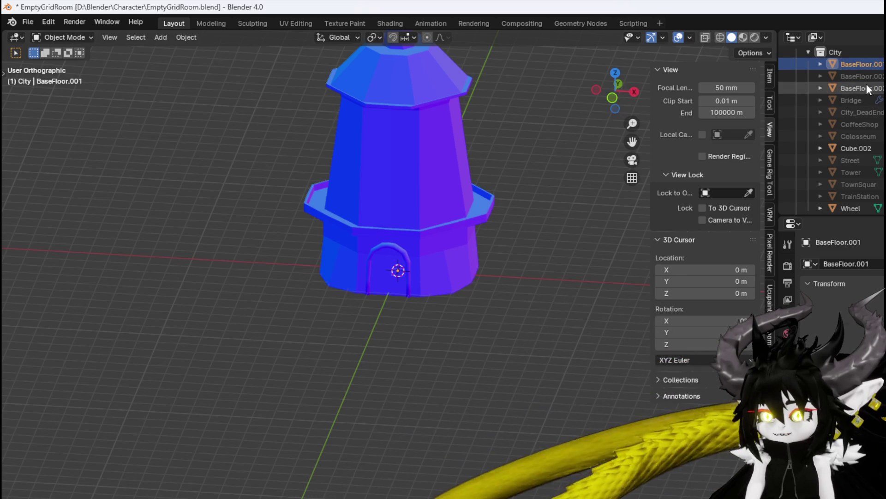
pyautogui.click(866, 88)
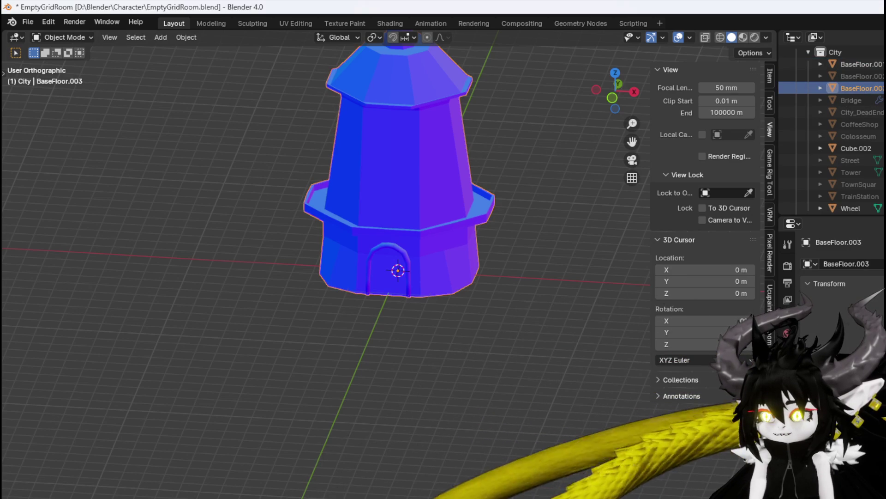
pyautogui.press('h')
pyautogui.hotkey('alt', 'h')
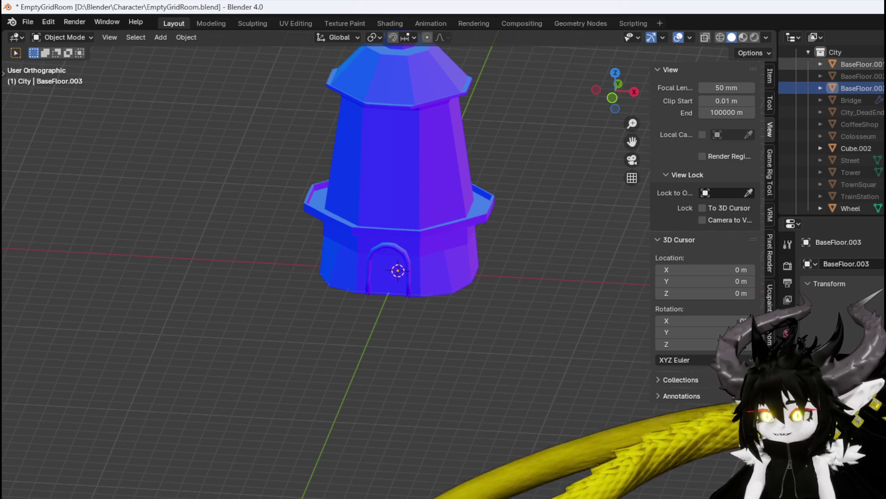
pyautogui.click(877, 64)
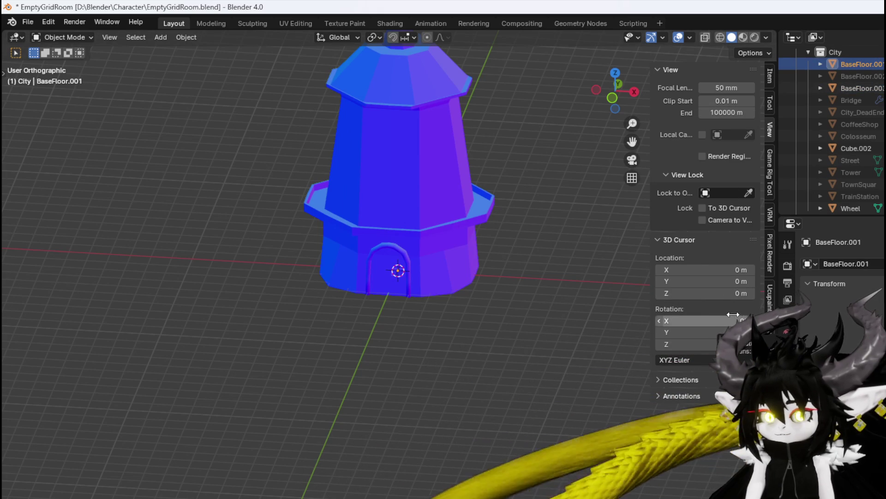
# Set BaseFloor.001's scale to 100 on X, Y and Z in the Item panel
pyautogui.click(769, 80)
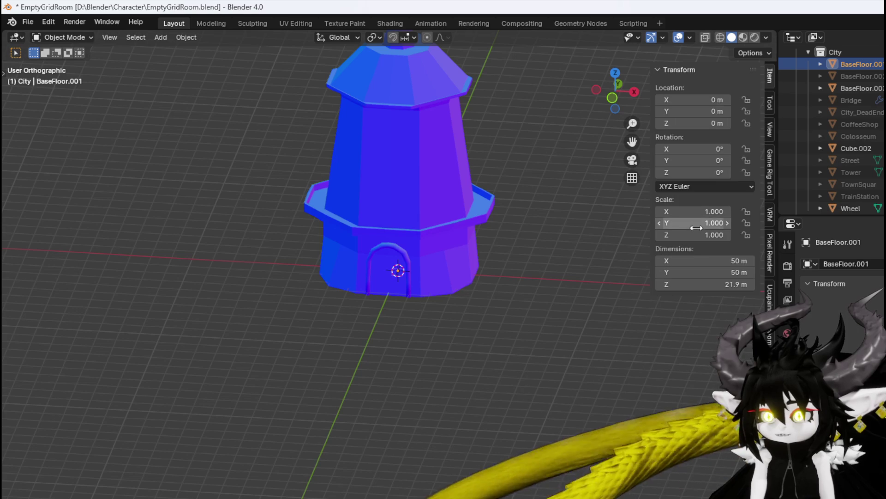
pyautogui.click(696, 211)
pyautogui.write('100')
pyautogui.press('Return')
pyautogui.click(708, 222)
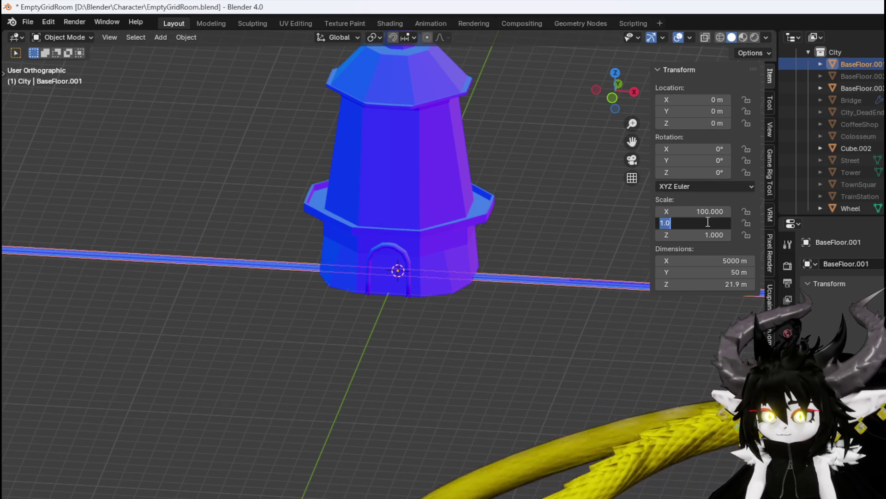
pyautogui.press('Return')
pyautogui.click(707, 235)
pyautogui.write('100')
pyautogui.press('Return')
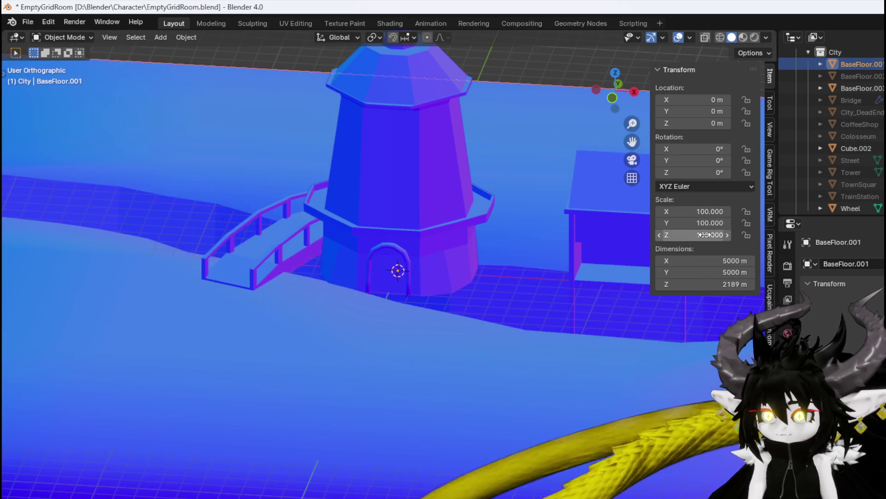
# Move and rotate the windmill tower onto the floor in top view
pyautogui.click(418, 234)
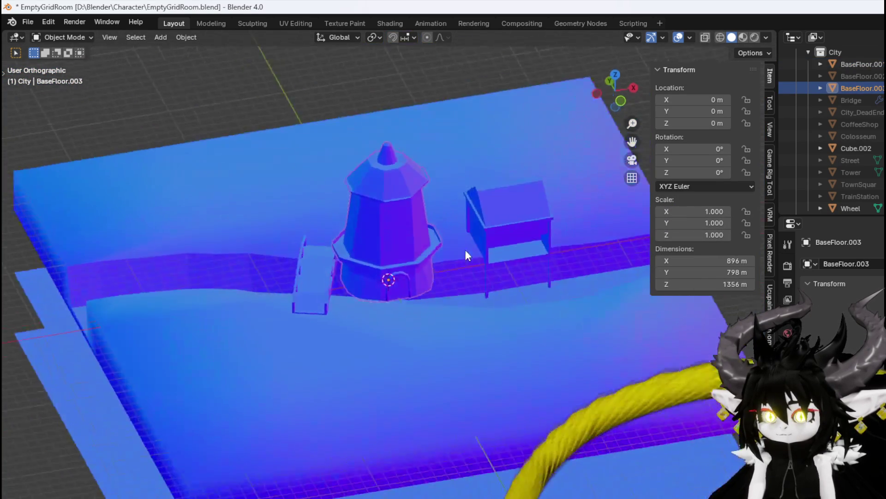
pyautogui.moveTo(465, 253)
pyautogui.mouseDown()
pyautogui.moveTo(508, 254)
pyautogui.moveTo(461, 268)
pyautogui.mouseUp()
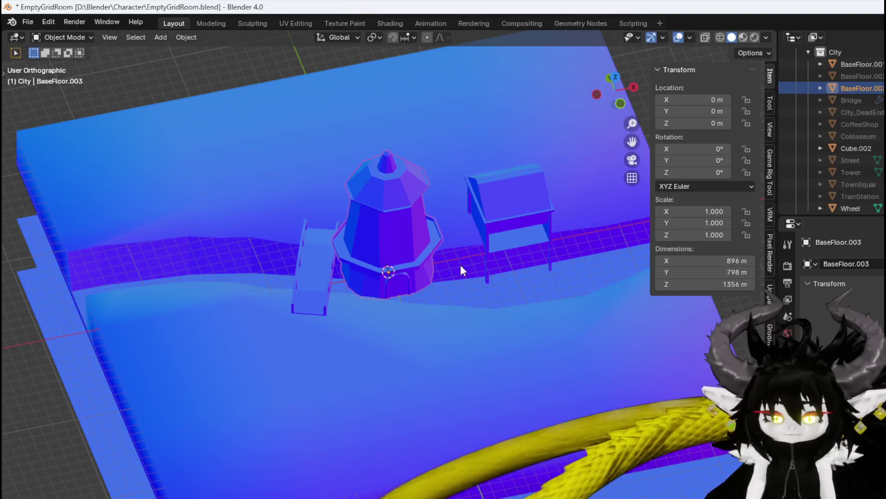
pyautogui.press('KP_7')
pyautogui.moveTo(475, 212); pyautogui.dragTo(313, 351)
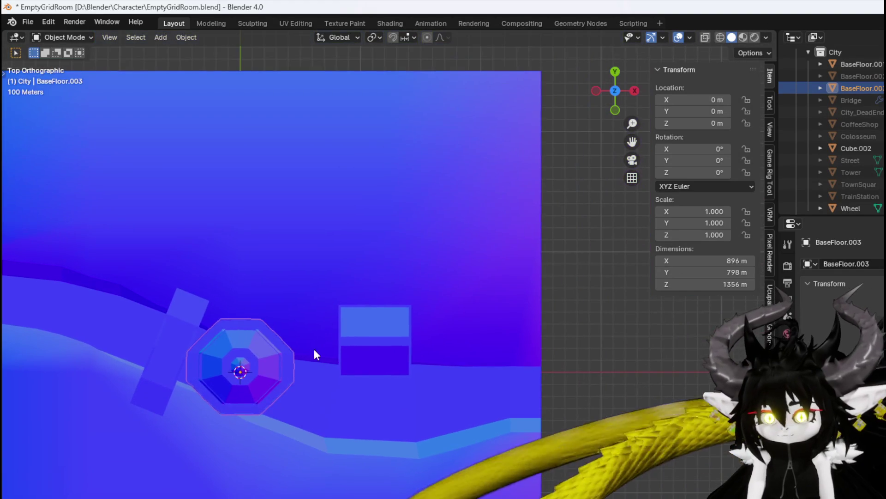
pyautogui.press('g')
pyautogui.click(423, 239)
pyautogui.press('r')
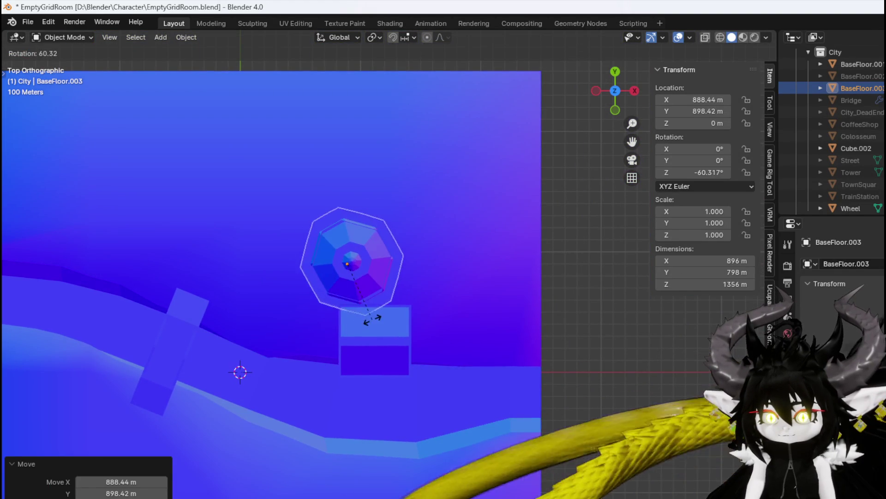
pyautogui.click(368, 317)
pyautogui.press('g')
pyautogui.click(353, 314)
pyautogui.moveTo(353, 314)
pyautogui.mouseDown()
pyautogui.moveTo(369, 245)
pyautogui.moveTo(418, 158)
pyautogui.moveTo(360, 224)
pyautogui.moveTo(442, 145)
pyautogui.moveTo(412, 149)
pyautogui.mouseUp()
# Join the windmill tower into the BaseFloor.001 floor with Ctrl+J
pyautogui.keyDown('shift'); pyautogui.click(342, 211); pyautogui.keyUp('shift')
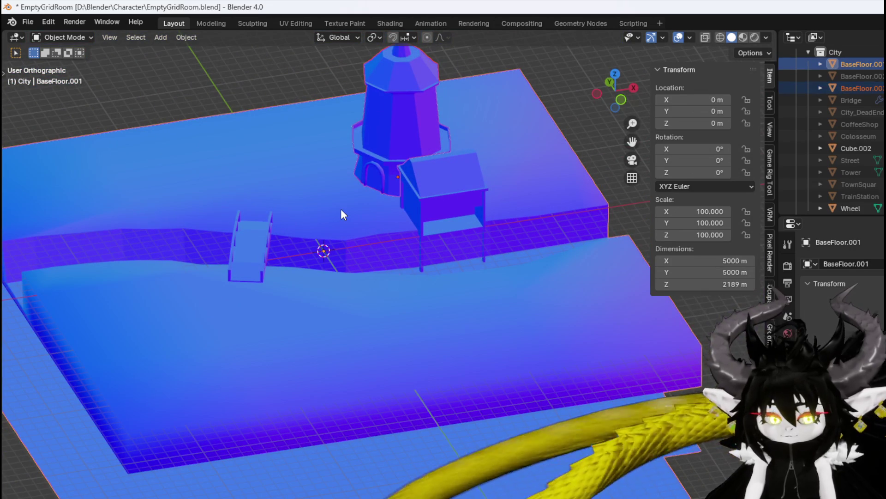
pyautogui.hotkey('ctrl', 'j')
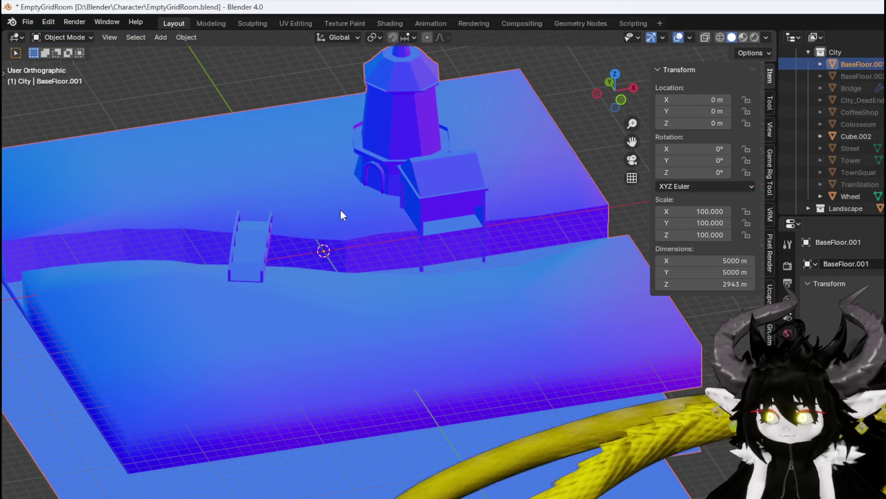
pyautogui.click(28, 22)
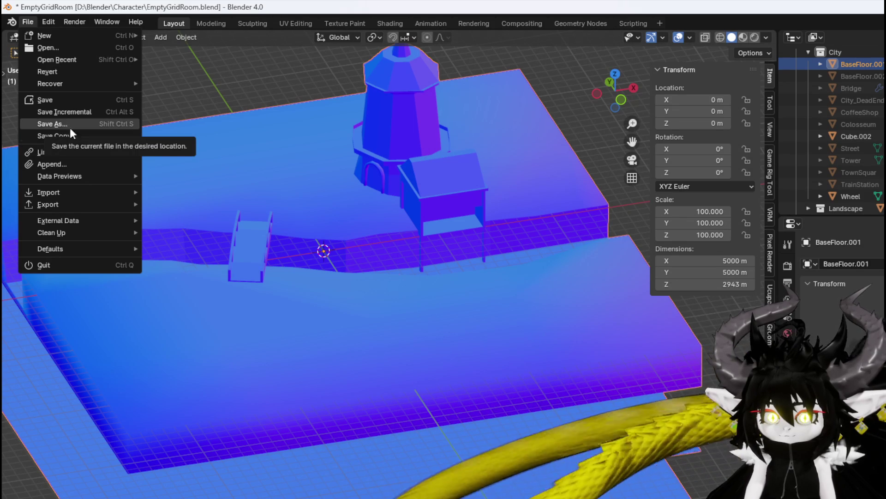
# Apply all transforms to the enlarged floor
pyautogui.click(186, 37)
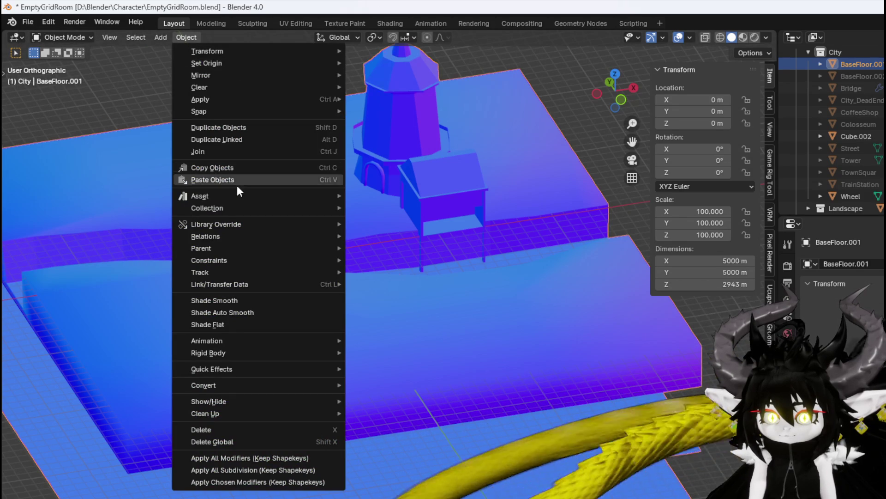
pyautogui.moveTo(207, 98)
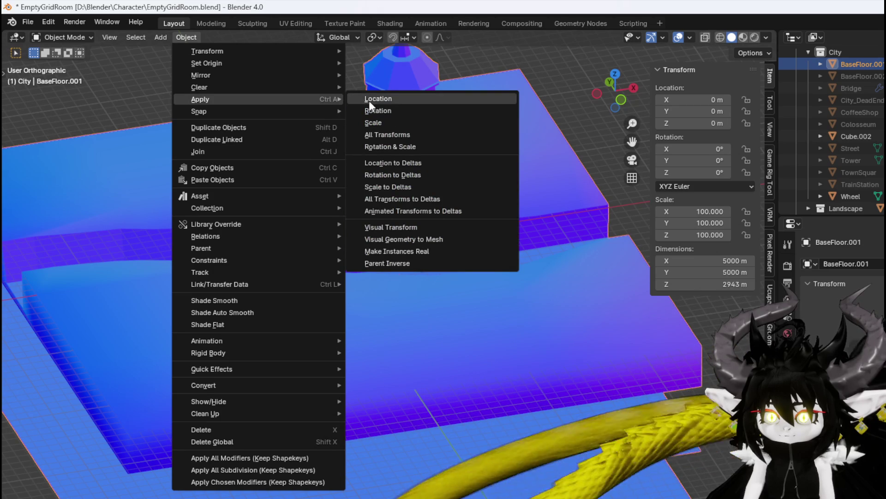
pyautogui.click(388, 134)
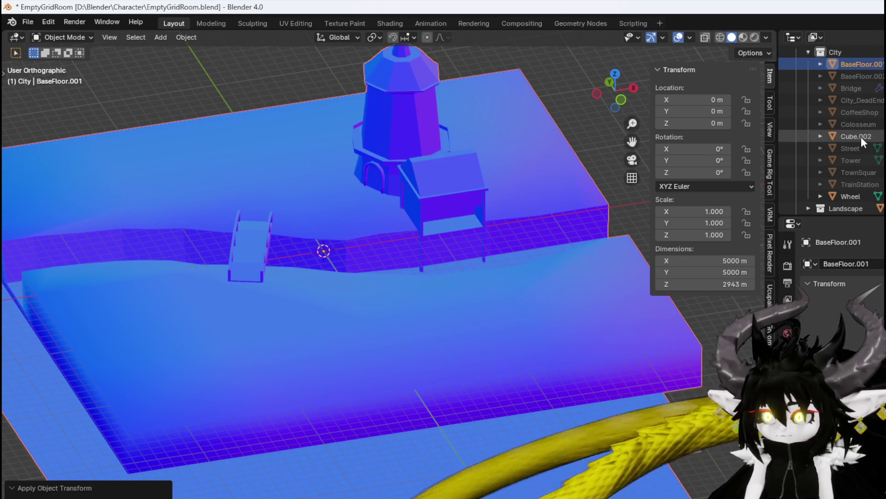
# Scale the Wheel to 100 on X, Y and Z and apply all its transforms
pyautogui.click(862, 194)
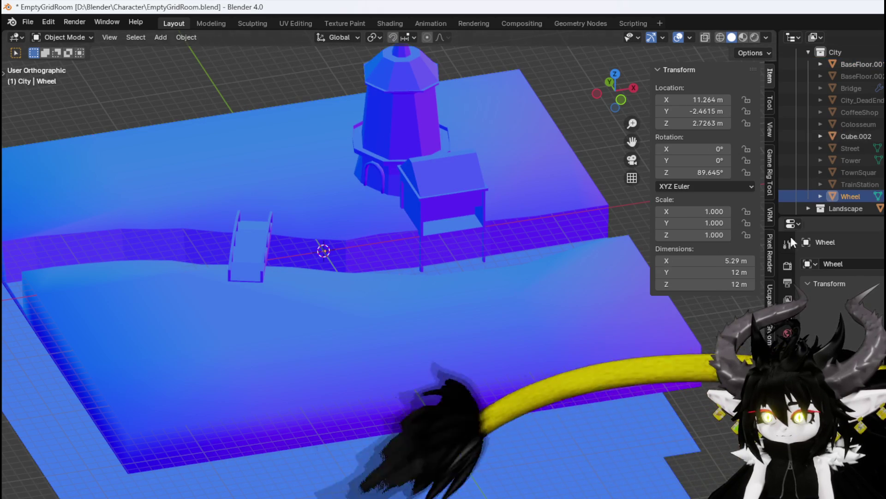
pyautogui.click(701, 212)
pyautogui.write('00')
pyautogui.press('Tab')
pyautogui.write('100')
pyautogui.press('Tab')
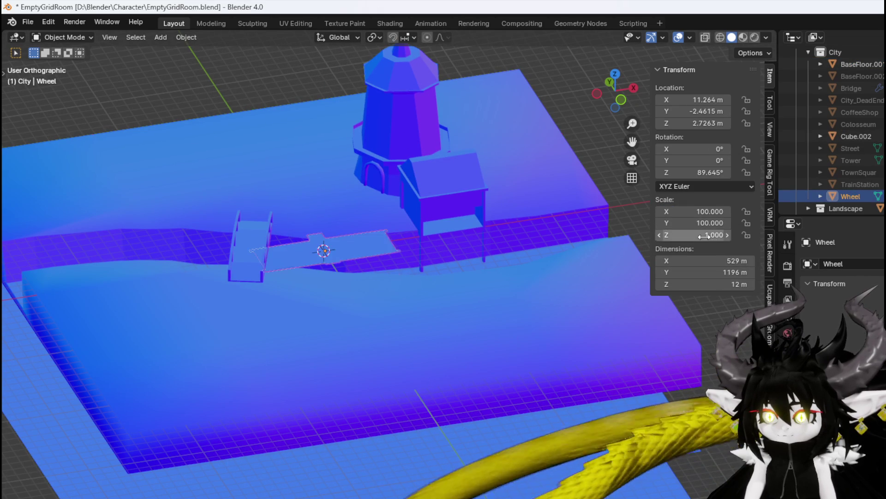
pyautogui.write('100')
pyautogui.press('Return')
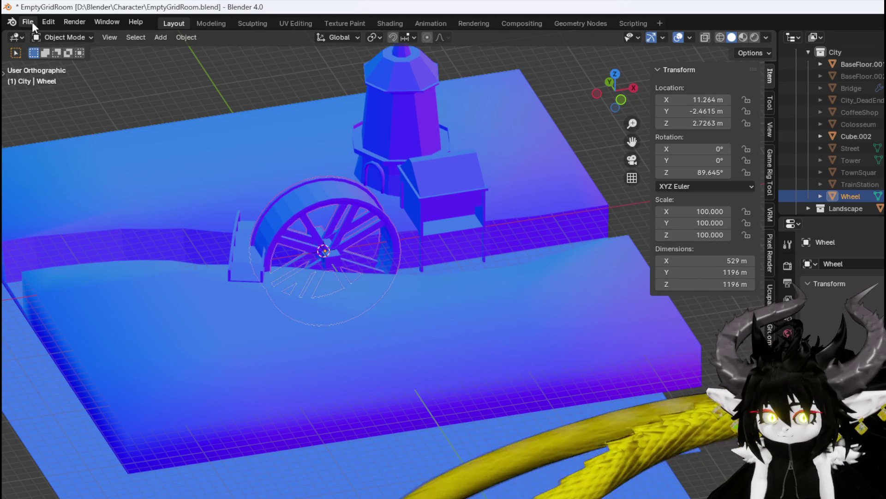
pyautogui.click(183, 37)
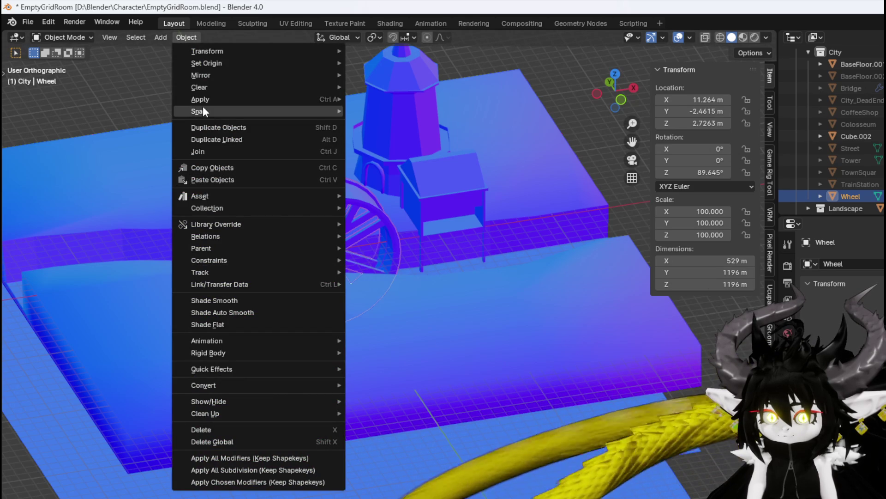
pyautogui.moveTo(227, 99)
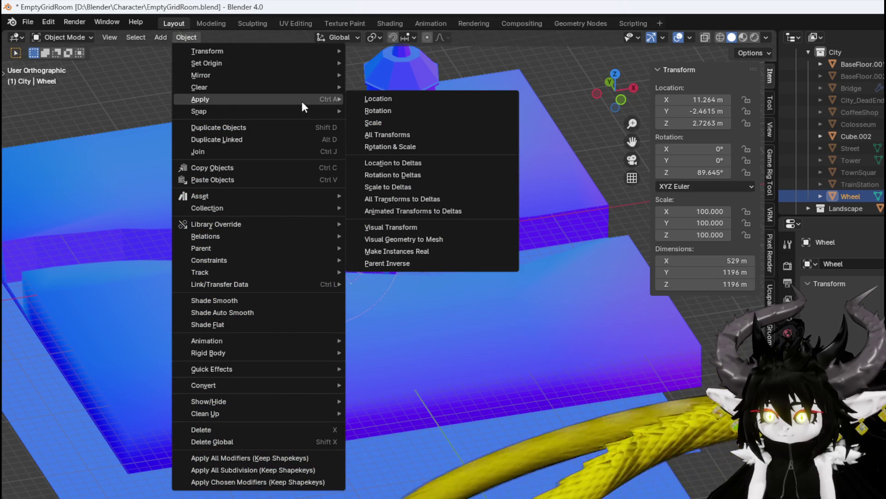
pyautogui.click(441, 135)
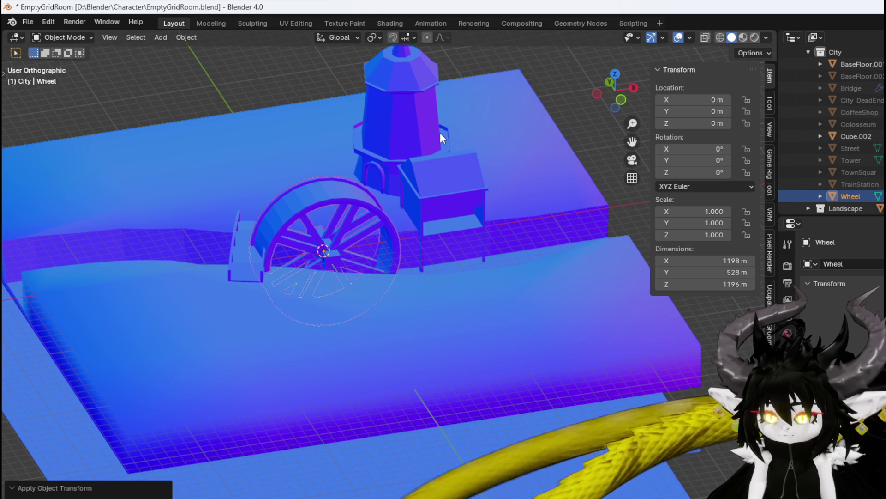
# Set Cube.002's scale to 100 on all three axes
pyautogui.click(861, 134)
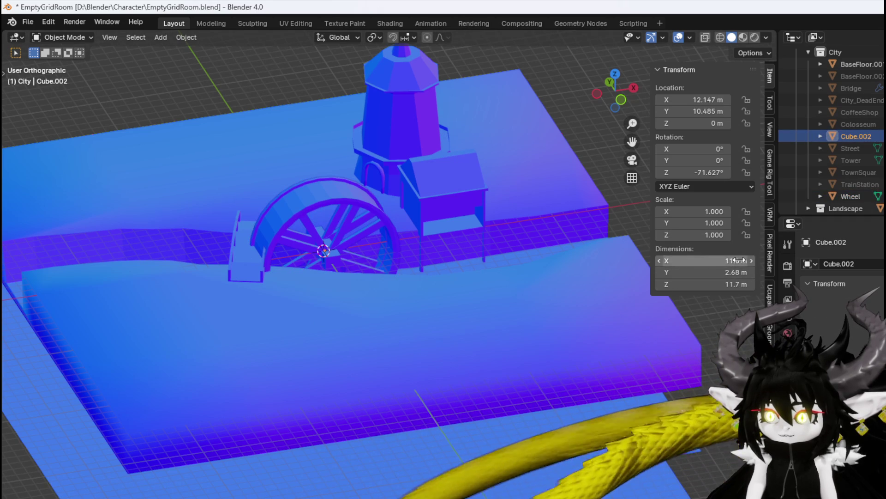
pyautogui.click(705, 211)
pyautogui.write('1')
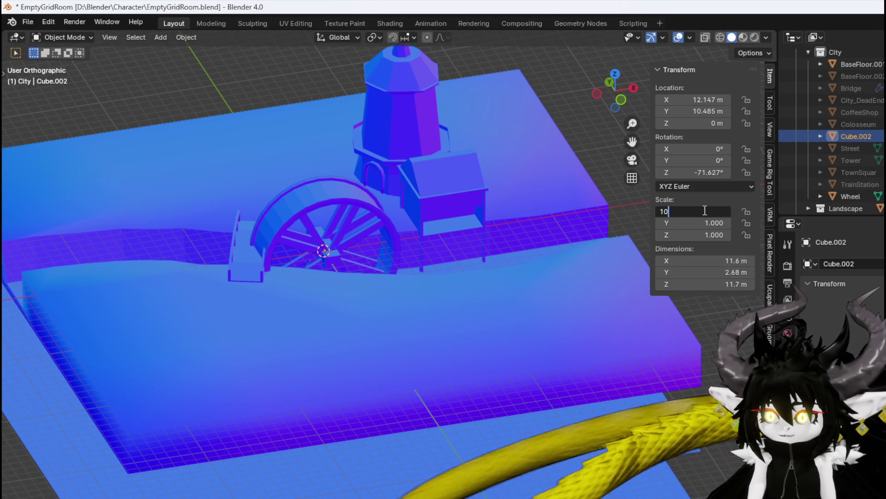
pyautogui.write('0')
pyautogui.click(706, 220)
pyautogui.write('10')
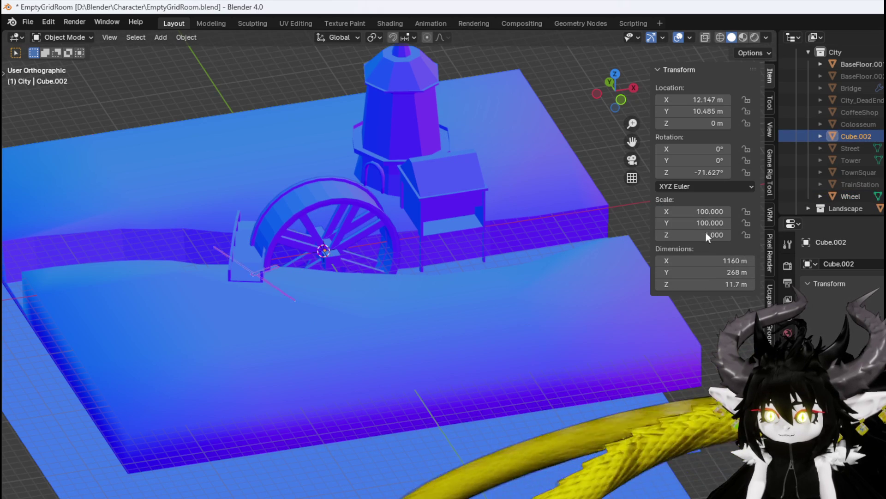
pyautogui.press('Return')
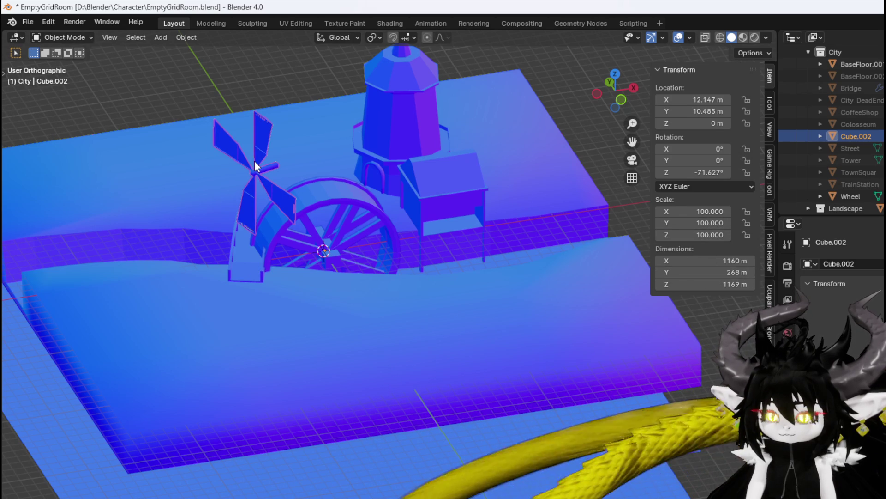
# In top view, set Cube.002's origin to its geometry and shade it flat
pyautogui.press('KP_7')
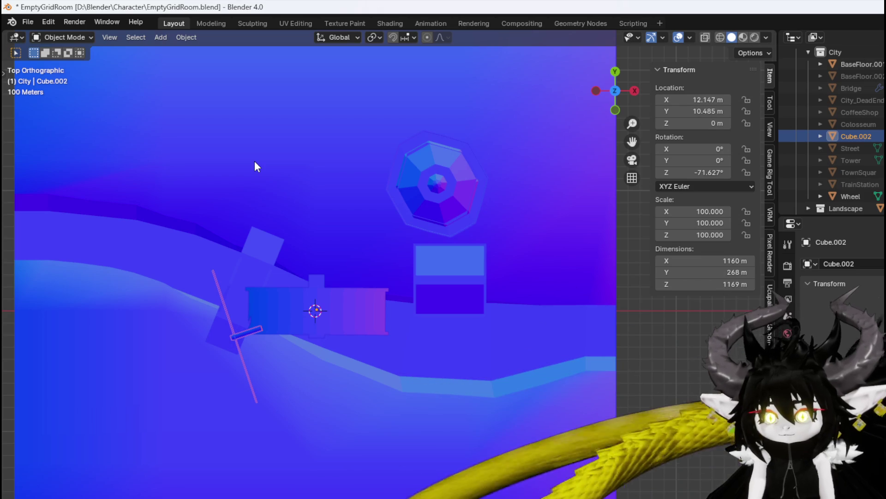
pyautogui.click(187, 37)
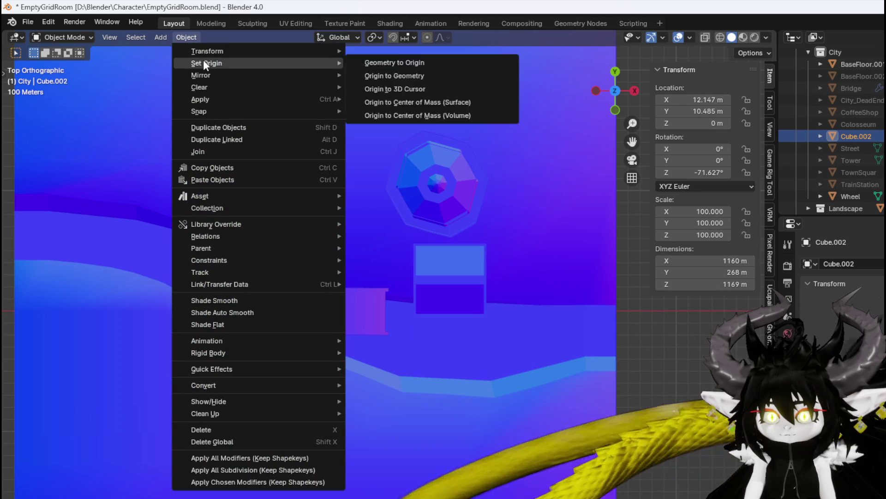
pyautogui.moveTo(208, 52)
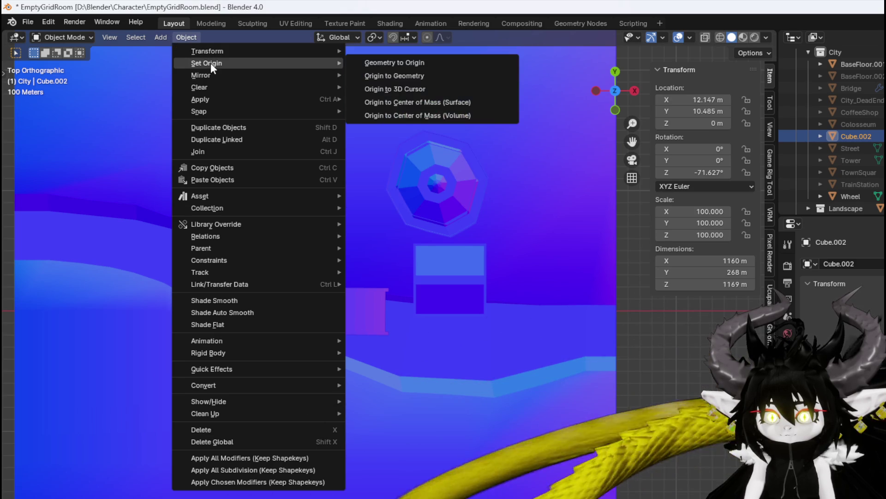
pyautogui.click(437, 78)
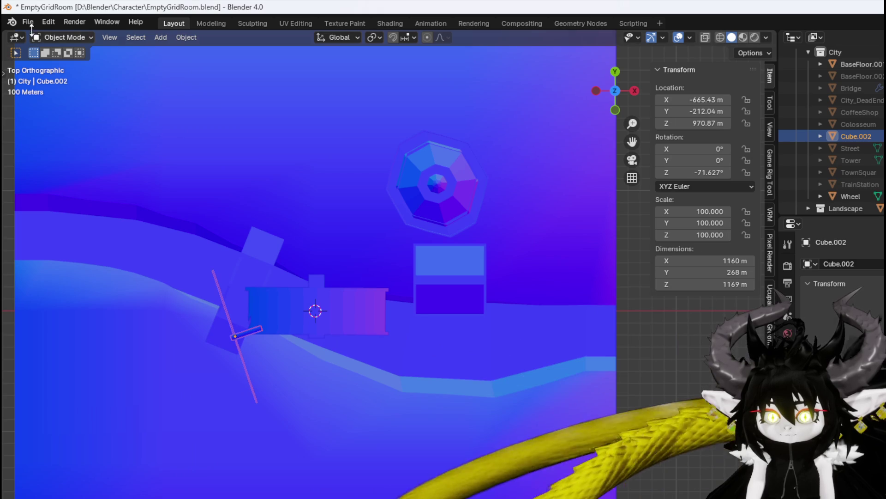
pyautogui.rightClick(245, 334)
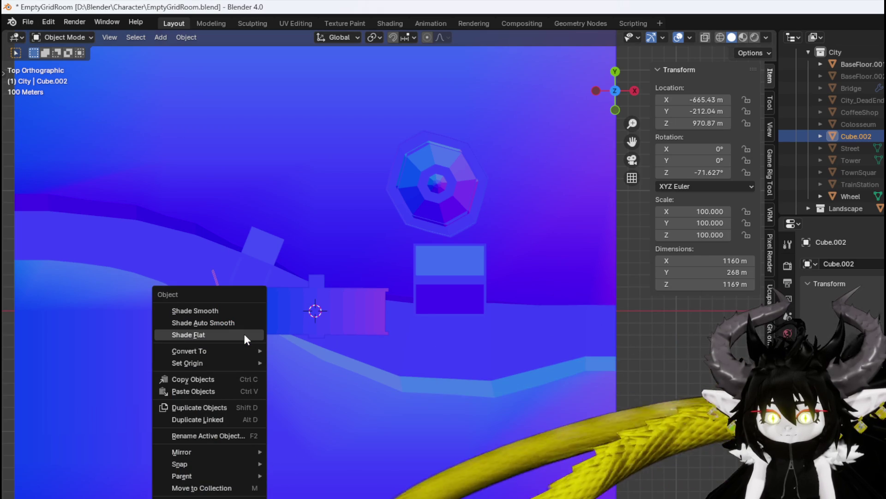
pyautogui.click(244, 334)
# Snap the Cube.002 windmill piece to the world origin
pyautogui.press('s')
pyautogui.press('Escape')
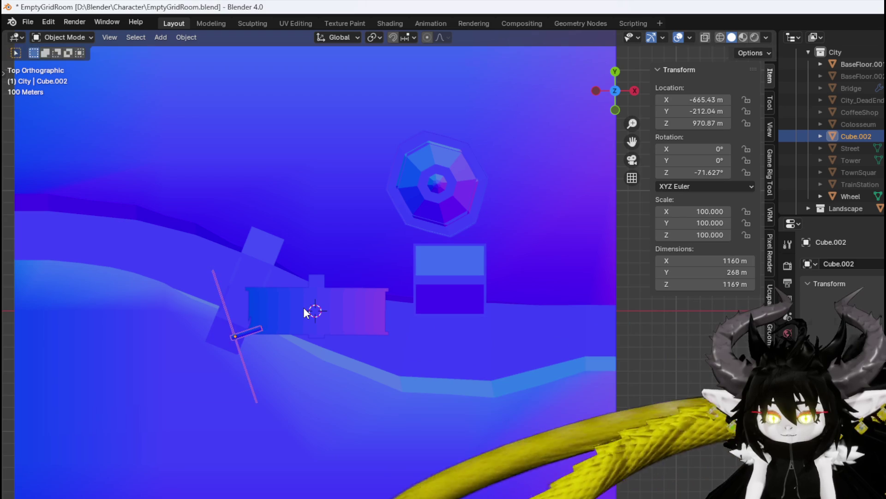
pyautogui.hotkey('shift', 's')
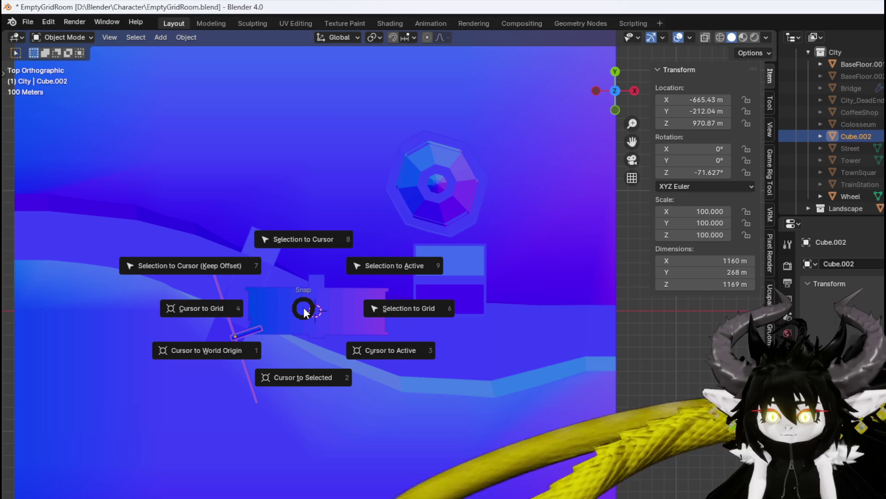
pyautogui.click(288, 241)
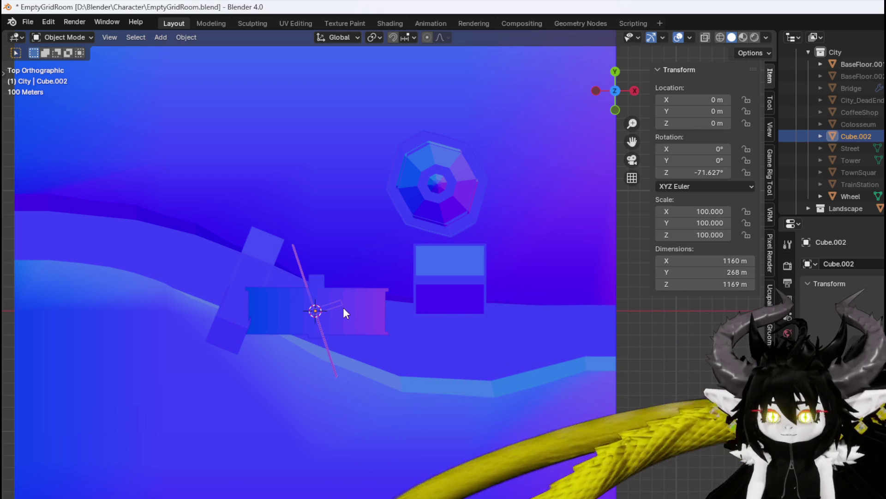
# Rotate Cube.002 by about -71.5° and apply all its transforms
pyautogui.press('r')
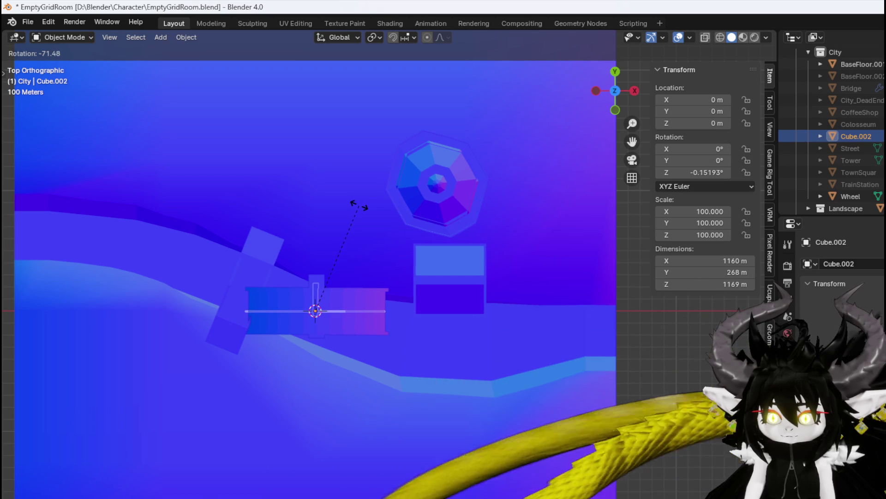
pyautogui.click(359, 206)
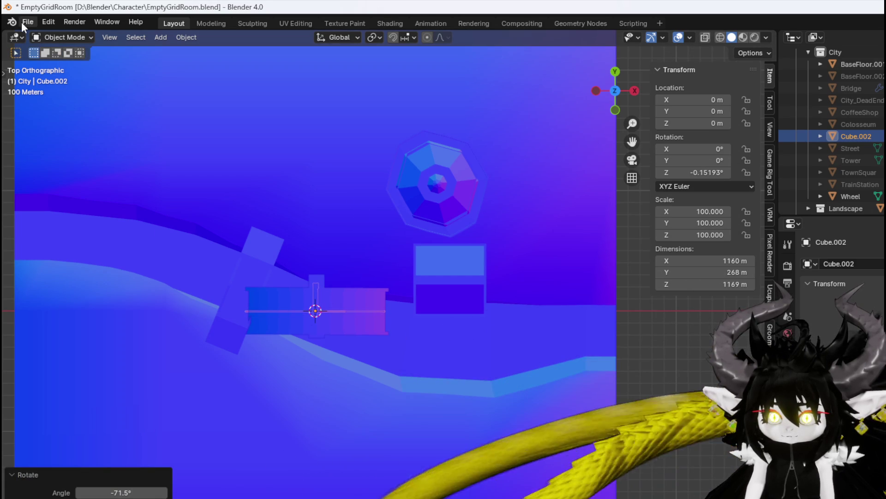
pyautogui.click(184, 38)
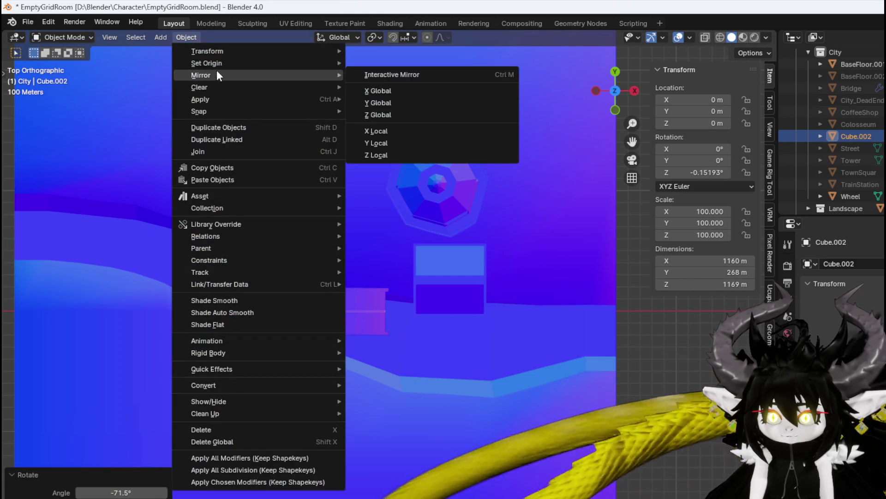
pyautogui.moveTo(337, 100)
pyautogui.click(393, 132)
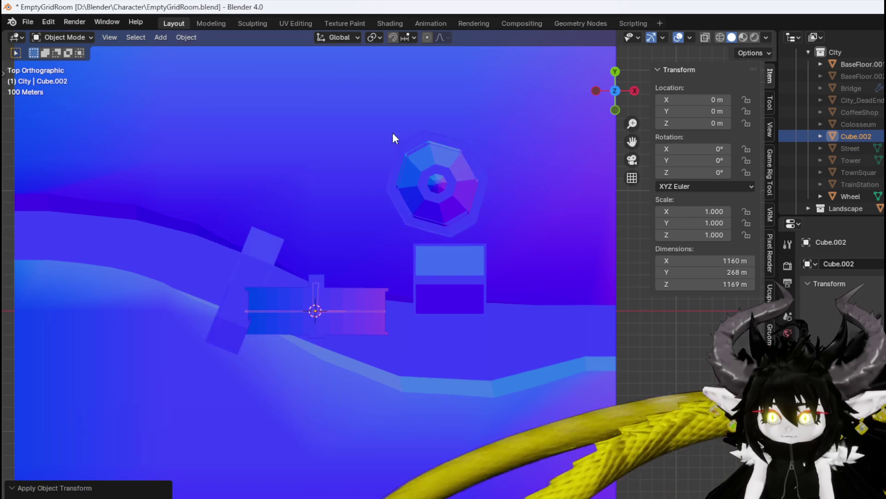
# Export Cube.002 as an FBX file
pyautogui.click(27, 21)
pyautogui.moveTo(134, 205)
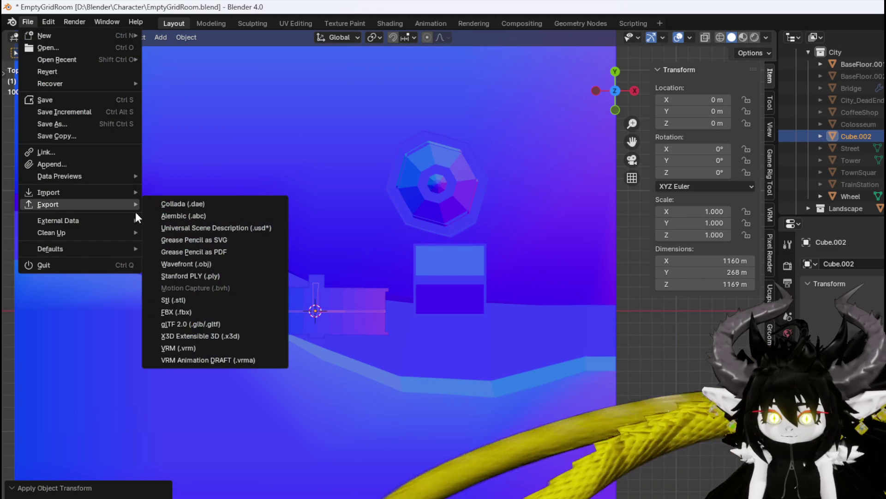
pyautogui.click(192, 312)
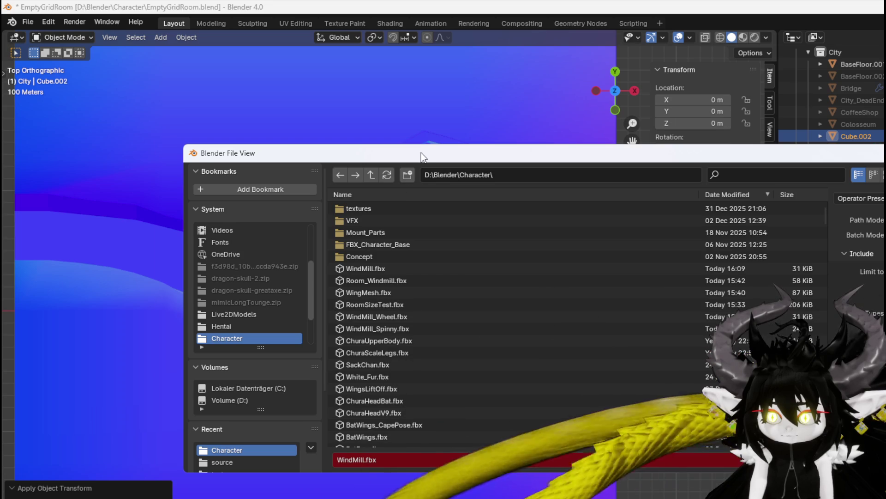
pyautogui.press('Return')
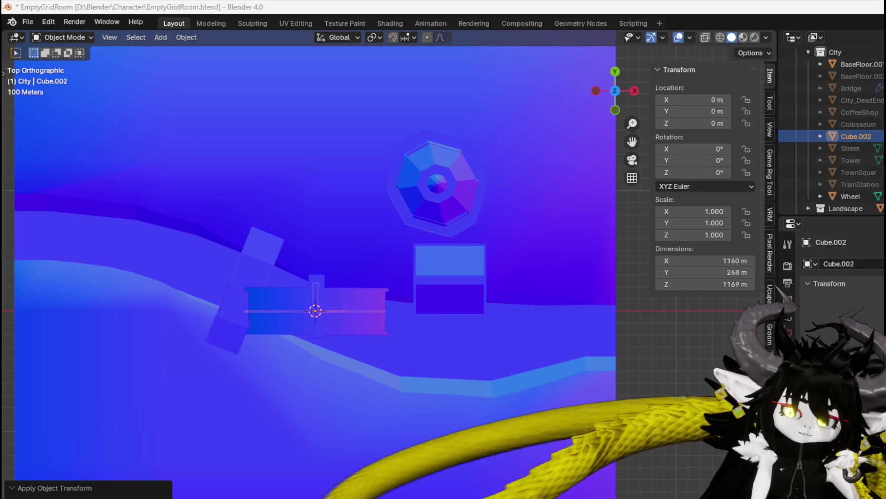
# Export the Wheel as its own FBX file
pyautogui.click(357, 308)
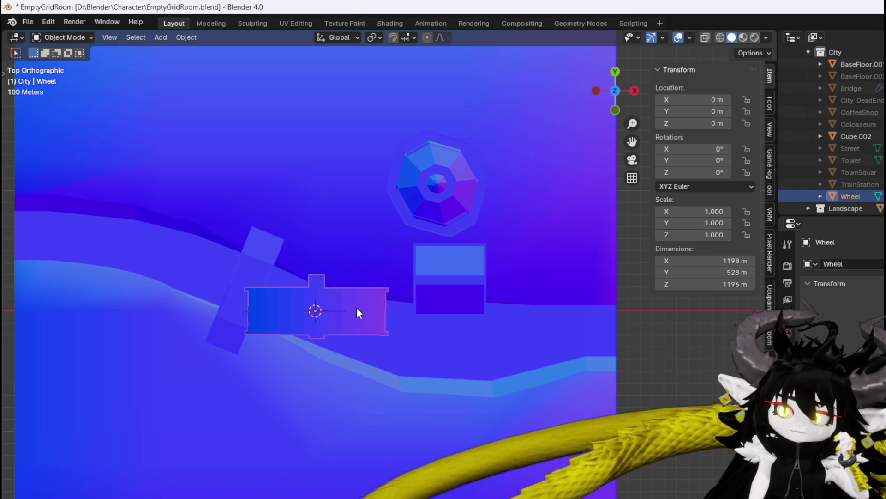
pyautogui.click(28, 22)
pyautogui.moveTo(93, 204)
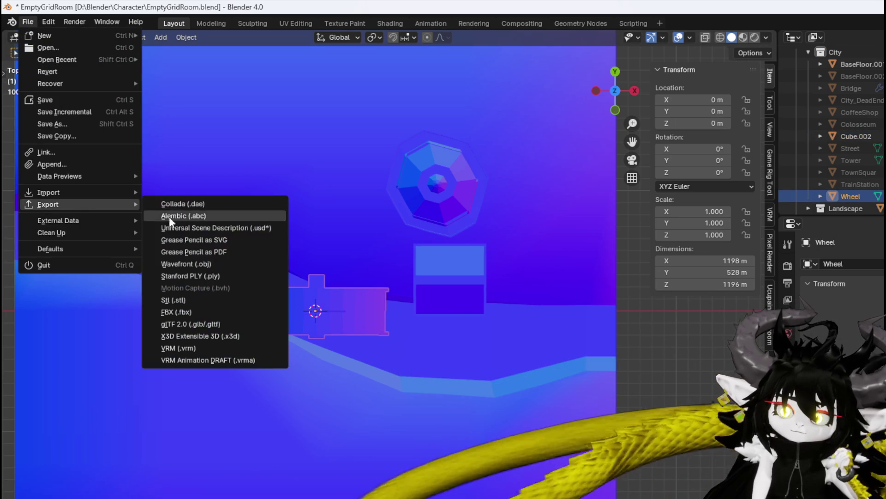
pyautogui.click(210, 312)
pyautogui.press('Return')
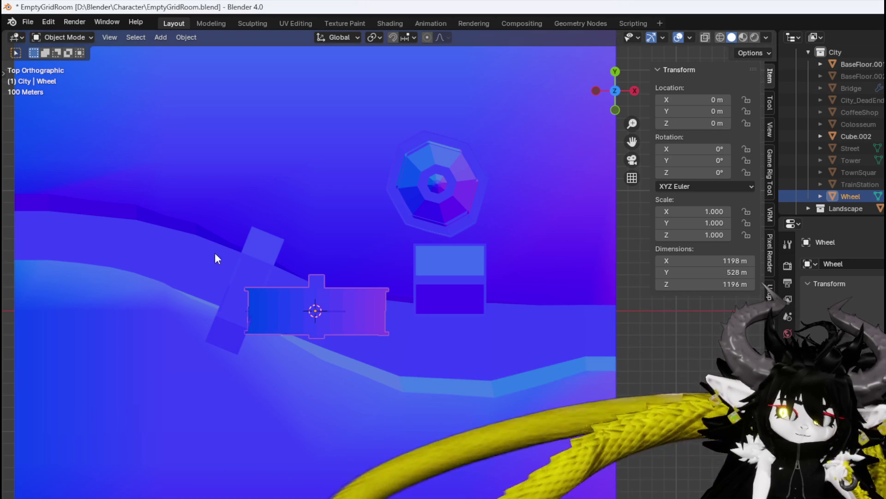
# Export BaseFloor.001 as an FBX file and save the blend file
pyautogui.click(214, 258)
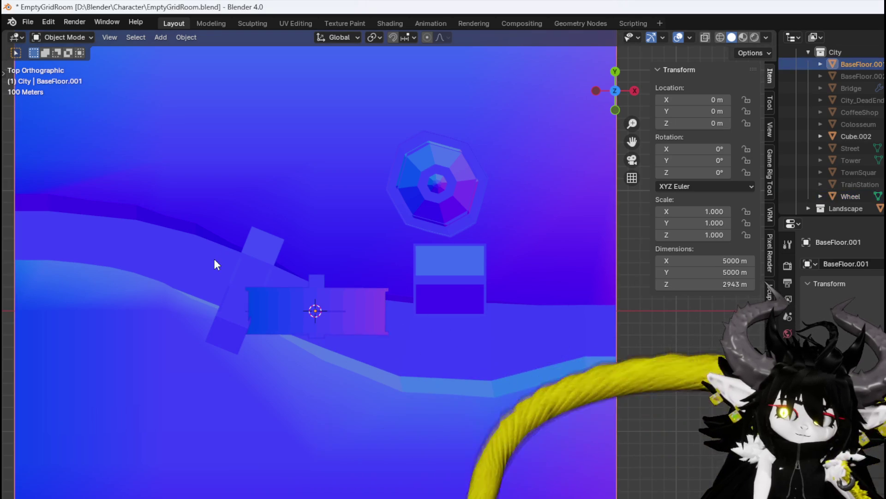
pyautogui.click(27, 21)
pyautogui.moveTo(121, 207)
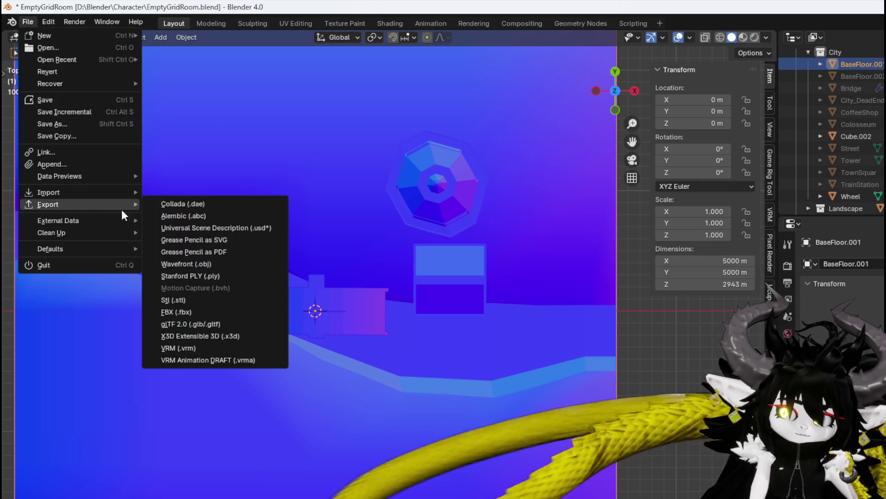
pyautogui.click(178, 310)
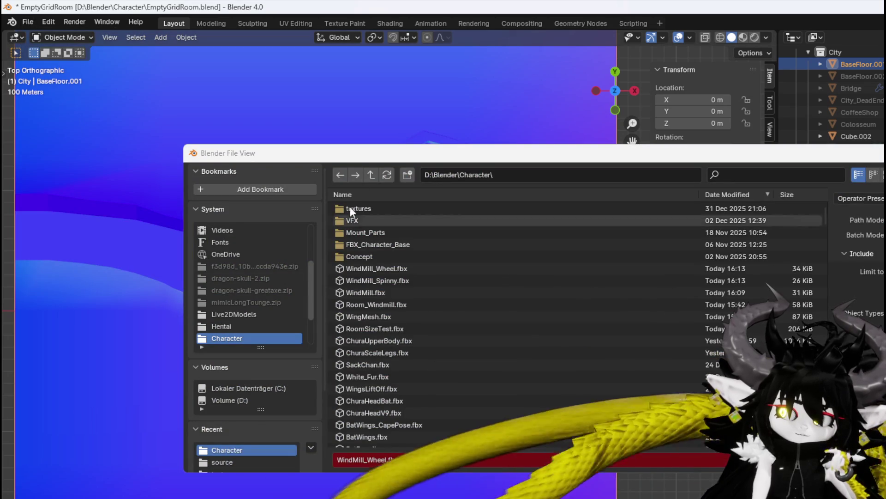
pyautogui.press('Return')
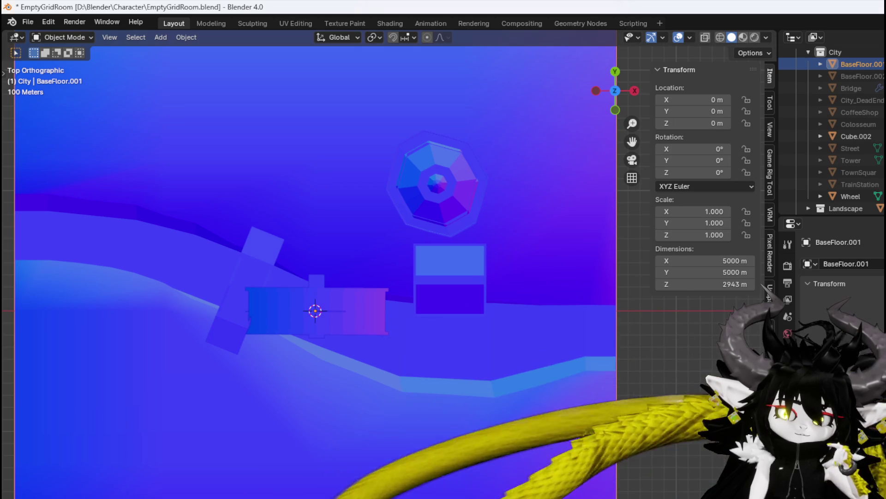
pyautogui.click(31, 21)
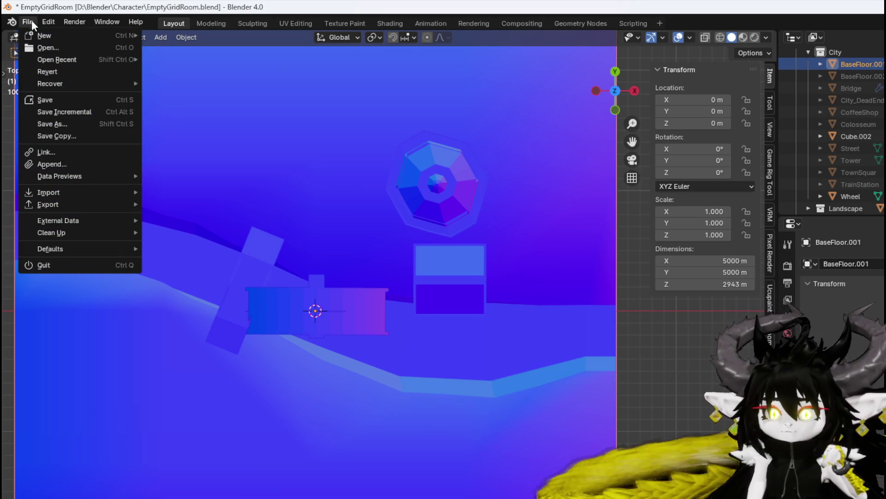
pyautogui.click(54, 98)
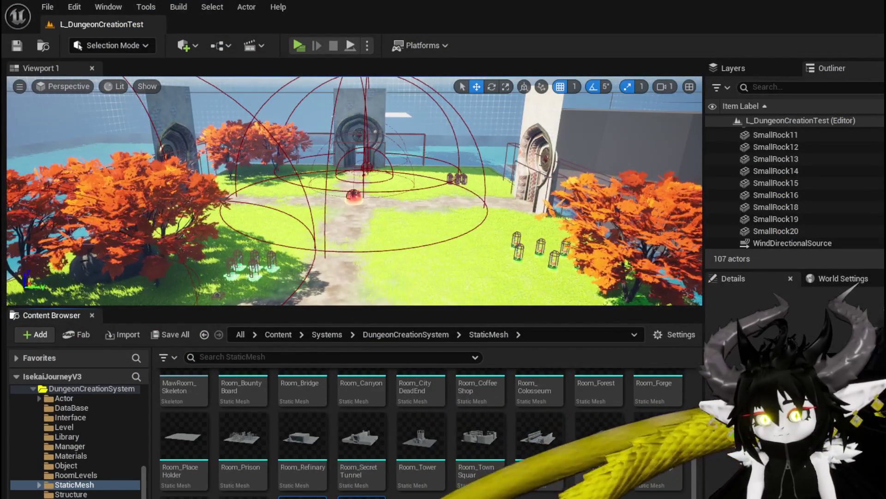
# Dismiss the Delete Assets prompt, import Room_Windmill.fbx into StaticMesh, and save it
pyautogui.press('Return')
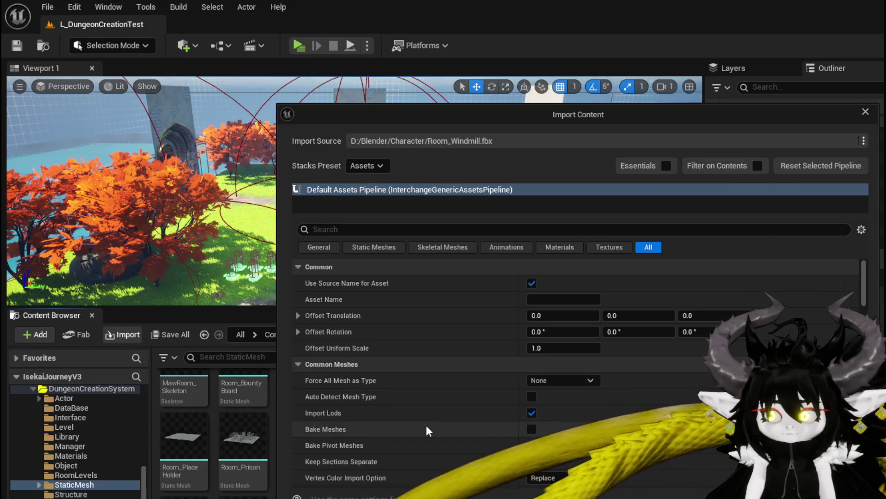
pyautogui.click(512, 446)
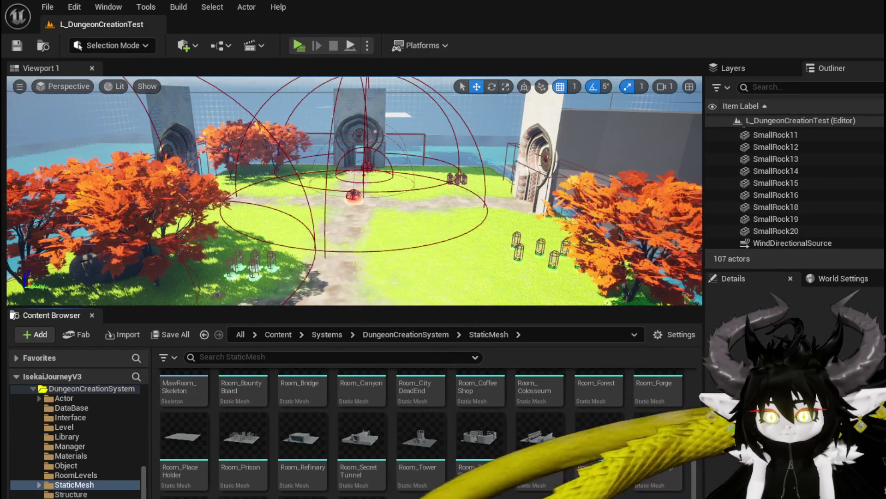
pyautogui.hotkey('ctrl', 'shift', 's')
# Drop Room_Windmill into the dungeon level and lift it back above the water
pyautogui.click(674, 452)
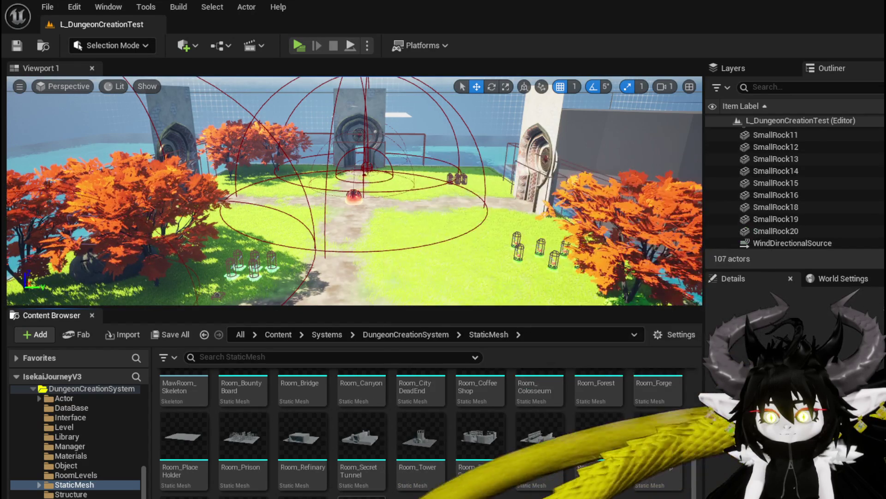
pyautogui.moveTo(362, 497)
pyautogui.mouseDown()
pyautogui.moveTo(385, 314)
pyautogui.moveTo(357, 267)
pyautogui.moveTo(405, 210)
pyautogui.moveTo(391, 199)
pyautogui.mouseUp()
pyautogui.moveTo(445, 236); pyautogui.dragTo(445, 236)
pyautogui.press('f')
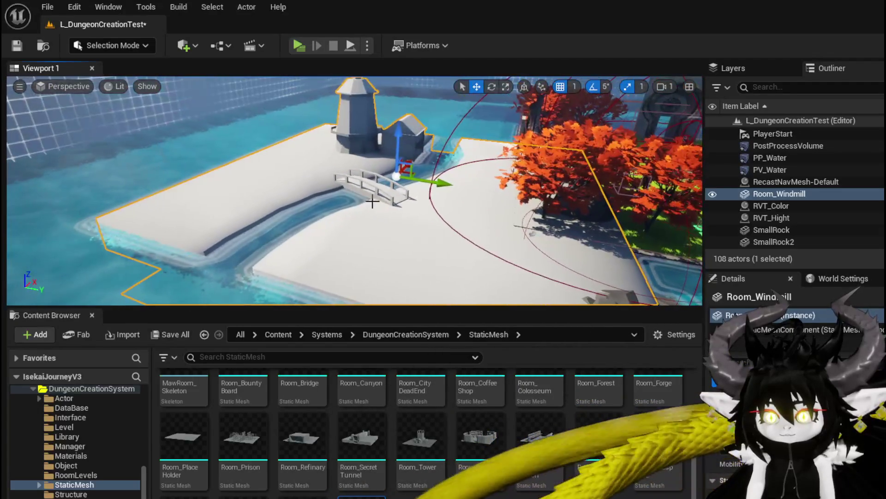
pyautogui.moveTo(322, 150)
pyautogui.mouseDown()
pyautogui.moveTo(315, 136)
pyautogui.moveTo(410, 147)
pyautogui.moveTo(393, 116)
pyautogui.moveTo(416, 115)
pyautogui.moveTo(415, 147)
pyautogui.moveTo(403, 159)
pyautogui.mouseUp()
pyautogui.moveTo(262, 159); pyautogui.dragTo(355, 164)
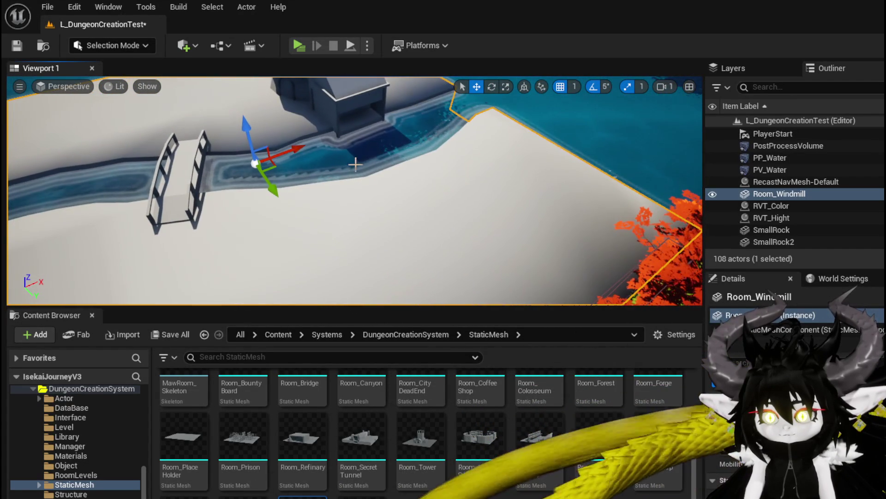
pyautogui.moveTo(306, 148)
pyautogui.mouseDown()
pyautogui.moveTo(393, 170)
pyautogui.moveTo(361, 157)
pyautogui.moveTo(363, 170)
pyautogui.moveTo(359, 150)
pyautogui.mouseUp()
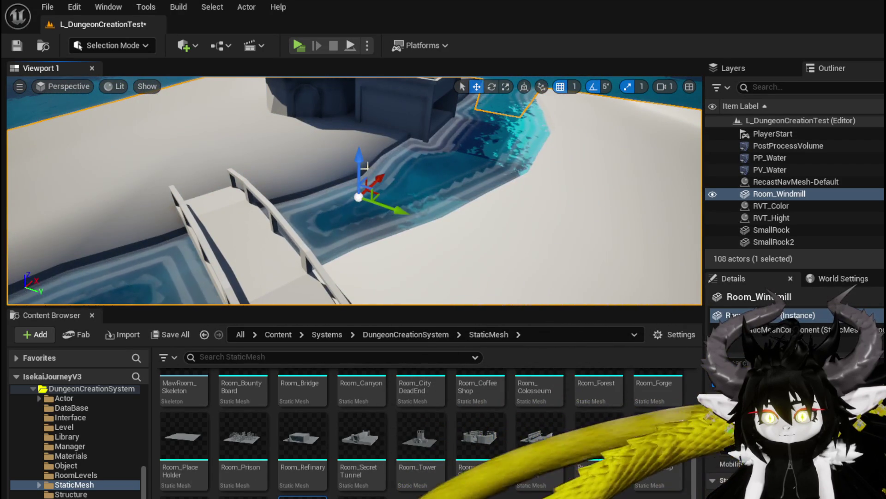
pyautogui.click(17, 46)
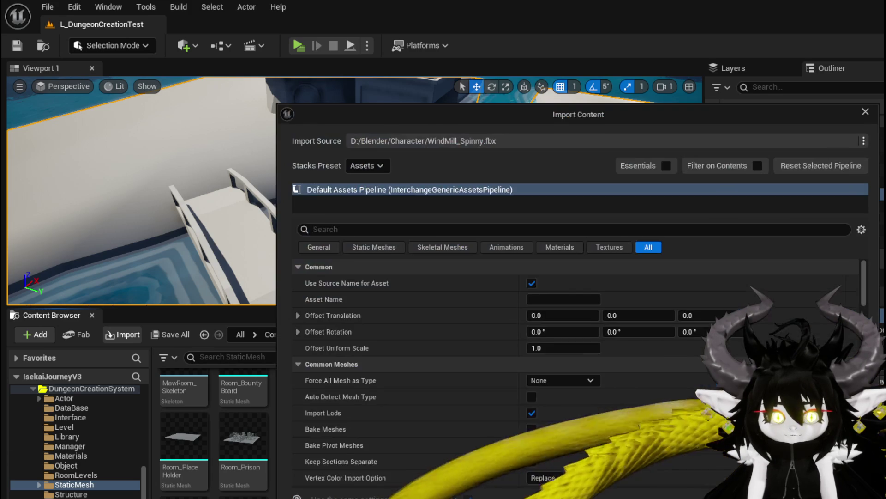
# Import WindMill_Spinny and save the Spinnythingy and WindMill_Spinny assets
pyautogui.press('Escape')
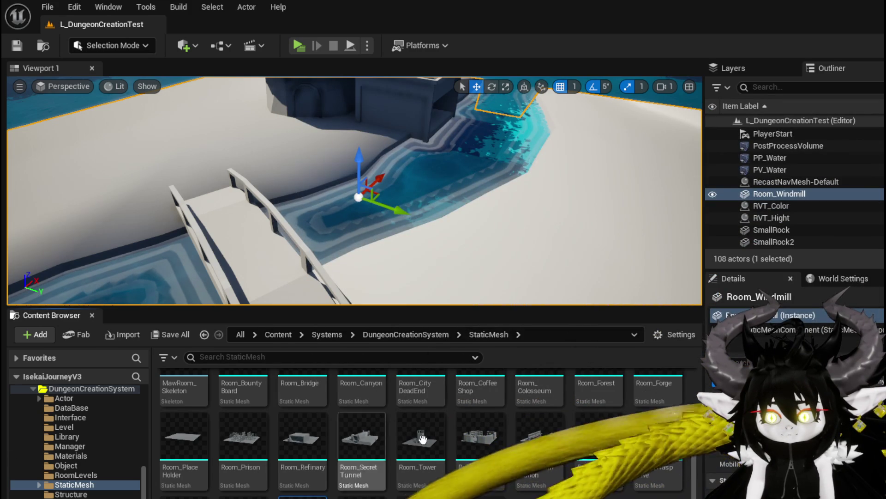
pyautogui.hotkey('ctrl', 'shift', 's')
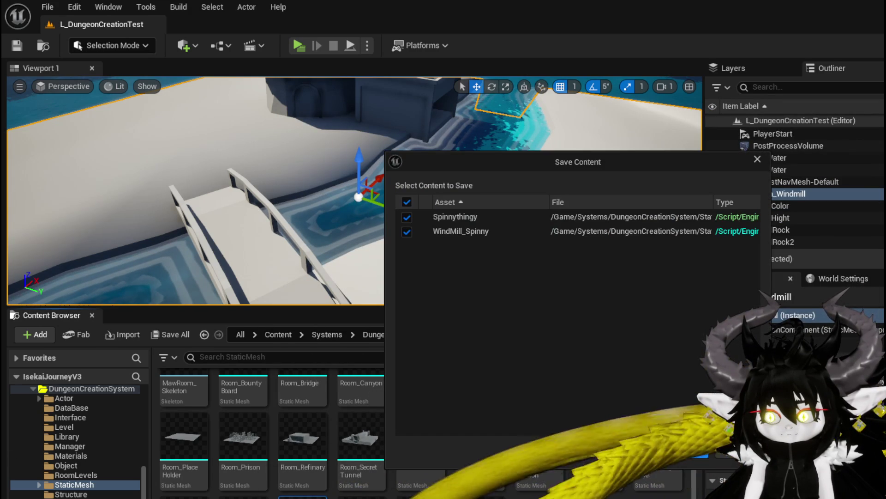
pyautogui.press('Return')
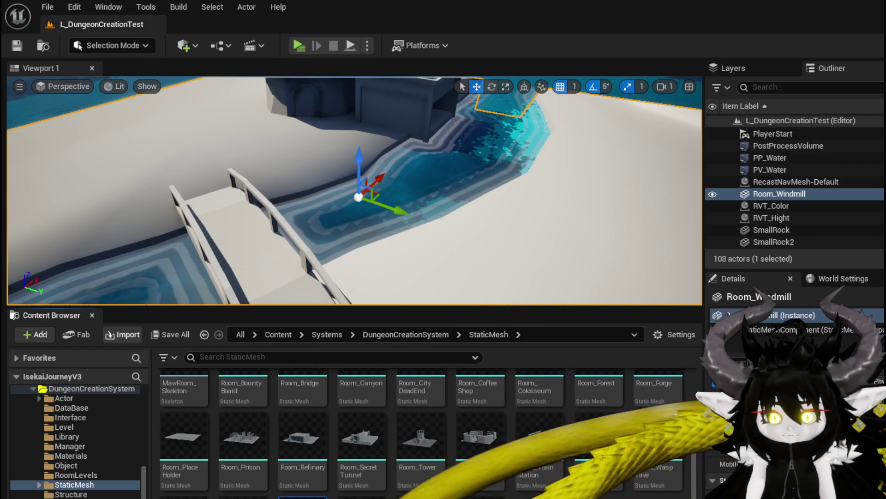
# Import and save the wheel mesh, then select WindMill_Wheel in the level
pyautogui.press('Escape')
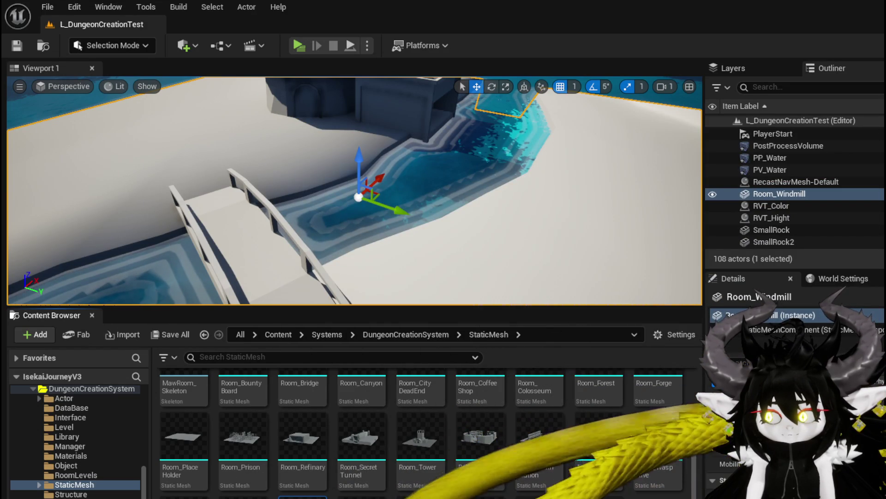
pyautogui.hotkey('ctrl', 'shift', 's')
pyautogui.click(679, 455)
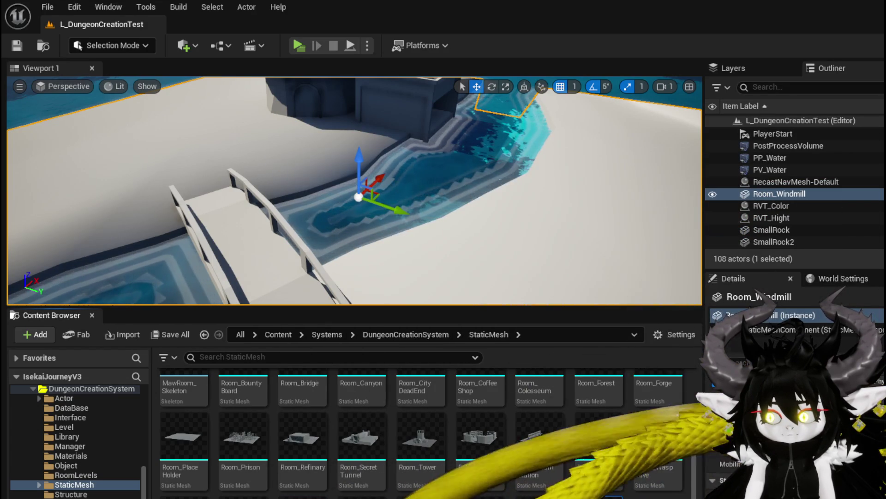
pyautogui.click(477, 172)
pyautogui.press('f')
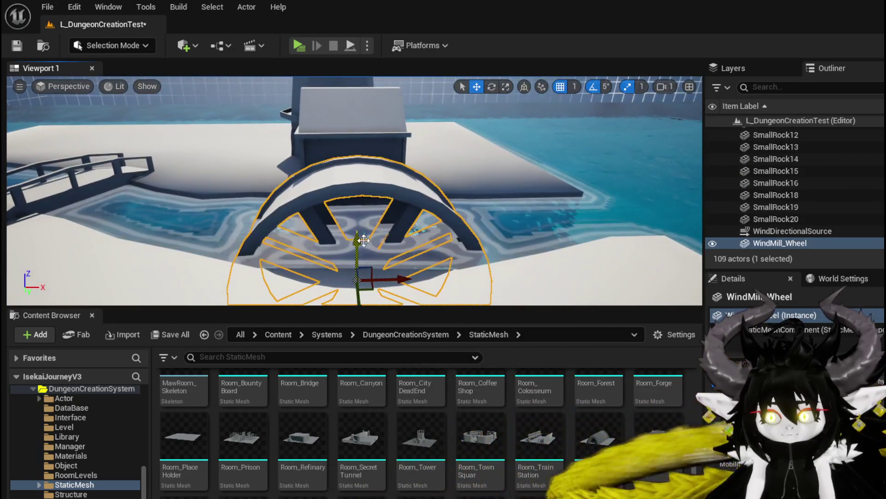
# Slide WindMill_Wheel along the Y axis into place at the mill
pyautogui.moveTo(580, 242); pyautogui.dragTo(508, 208)
pyautogui.press('f')
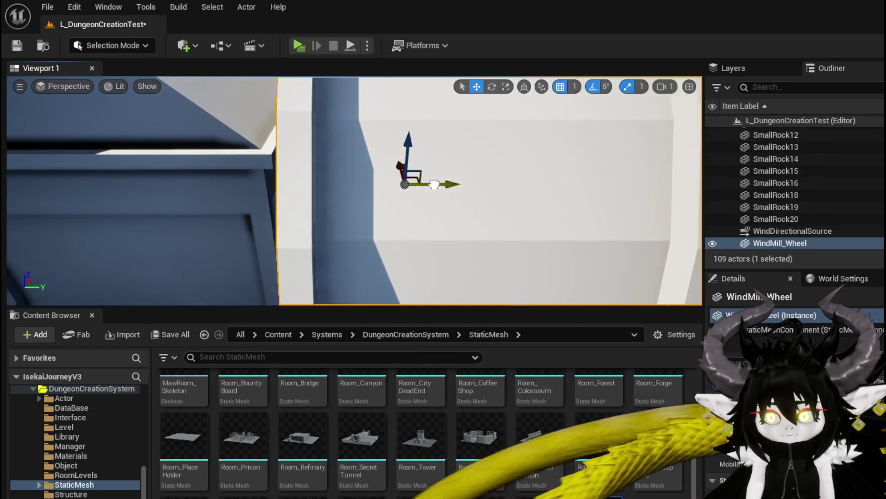
pyautogui.moveTo(426, 184)
pyautogui.mouseDown()
pyautogui.moveTo(401, 166)
pyautogui.moveTo(411, 175)
pyautogui.moveTo(454, 110)
pyautogui.mouseUp()
pyautogui.moveTo(532, 131)
pyautogui.mouseDown()
pyautogui.moveTo(481, 130)
pyautogui.moveTo(457, 155)
pyautogui.moveTo(514, 234)
pyautogui.mouseUp()
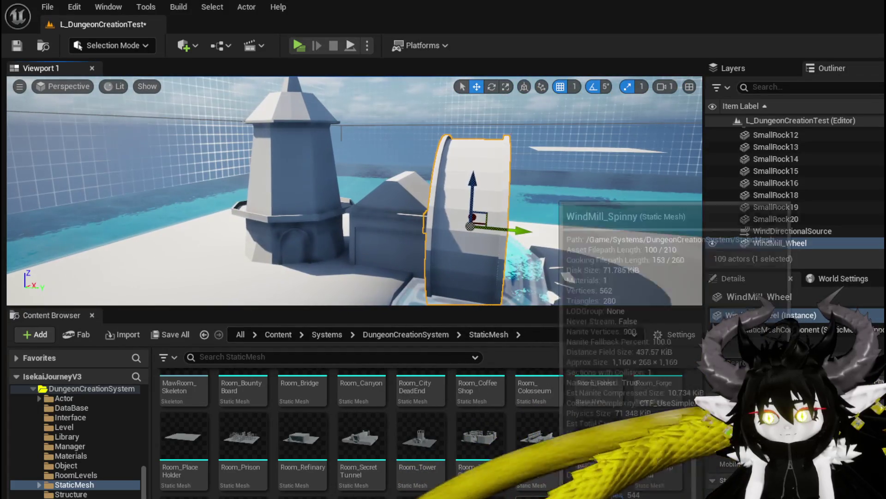
# Place WindMill_Spinny on the tower and rotate it so its blades face outward
pyautogui.moveTo(554, 203)
pyautogui.mouseDown()
pyautogui.moveTo(429, 240)
pyautogui.moveTo(402, 208)
pyautogui.mouseUp()
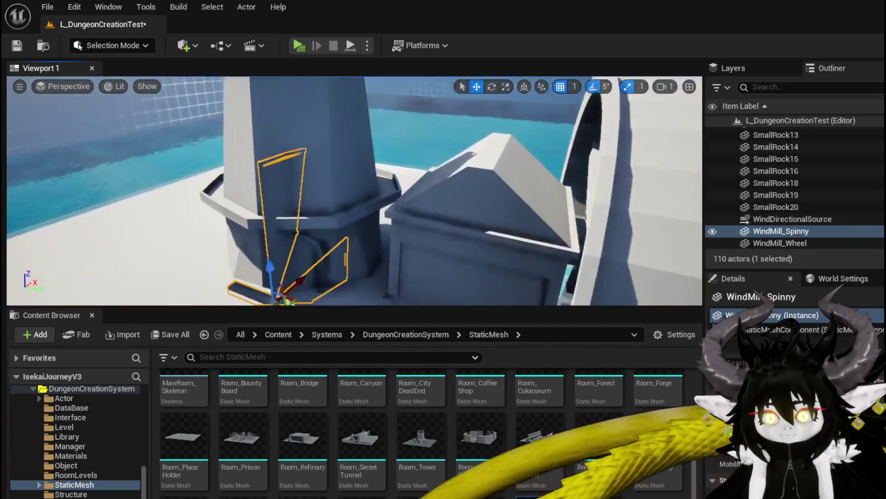
pyautogui.moveTo(332, 187)
pyautogui.mouseDown()
pyautogui.moveTo(323, 199)
pyautogui.moveTo(332, 187)
pyautogui.moveTo(333, 201)
pyautogui.moveTo(375, 228)
pyautogui.mouseUp()
pyautogui.moveTo(345, 93); pyautogui.dragTo(350, 179)
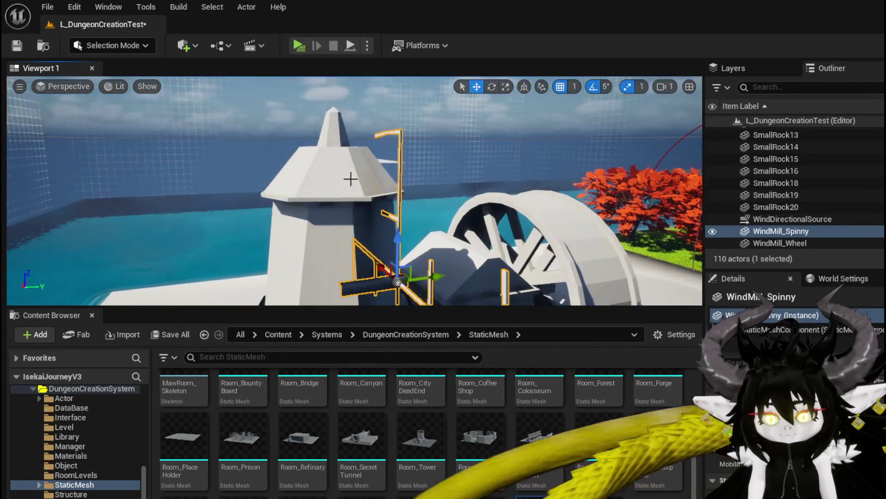
pyautogui.moveTo(403, 226); pyautogui.dragTo(402, 242)
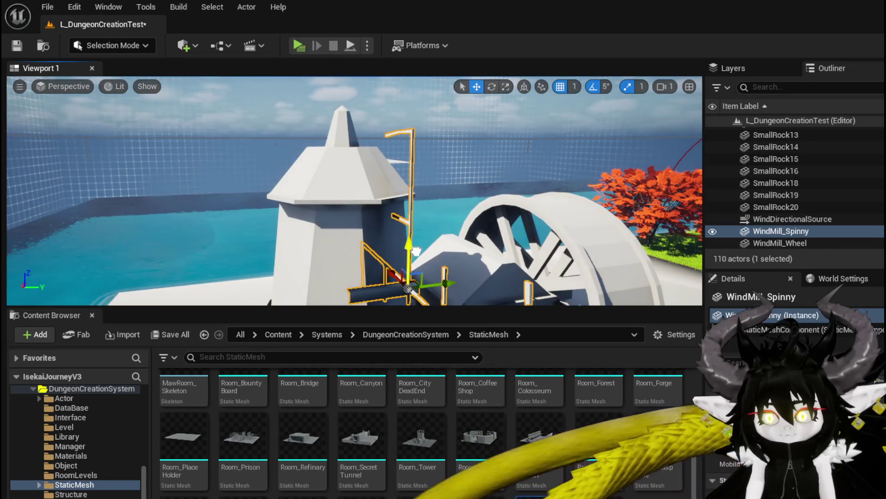
pyautogui.press('e')
pyautogui.moveTo(414, 209)
pyautogui.mouseDown()
pyautogui.moveTo(402, 227)
pyautogui.moveTo(393, 217)
pyautogui.mouseUp()
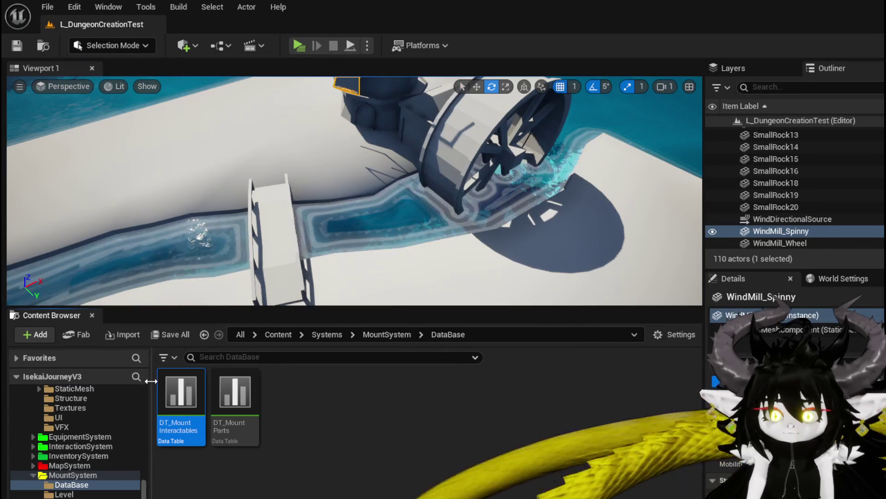
# Open the DT_RoomActors data table from the DungeonCreationSystem DataBase folder
pyautogui.scroll(5, 60, 460)
pyautogui.click(111, 465)
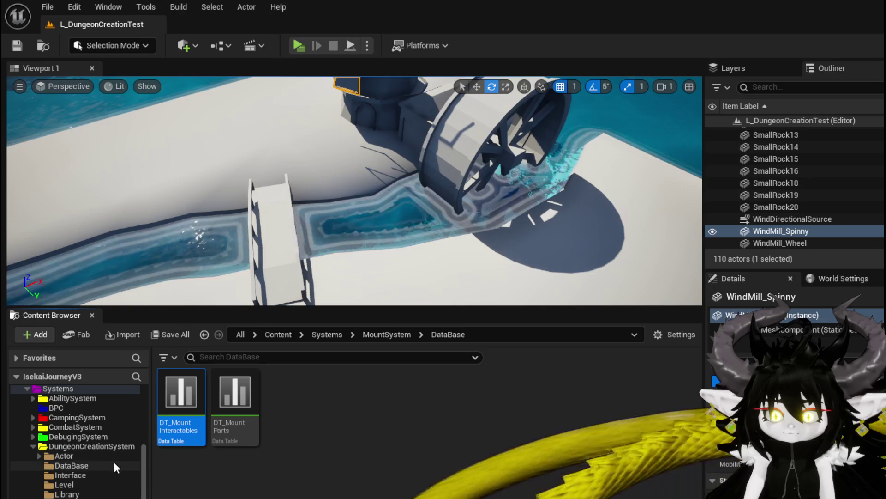
pyautogui.scroll(-3, 107, 464)
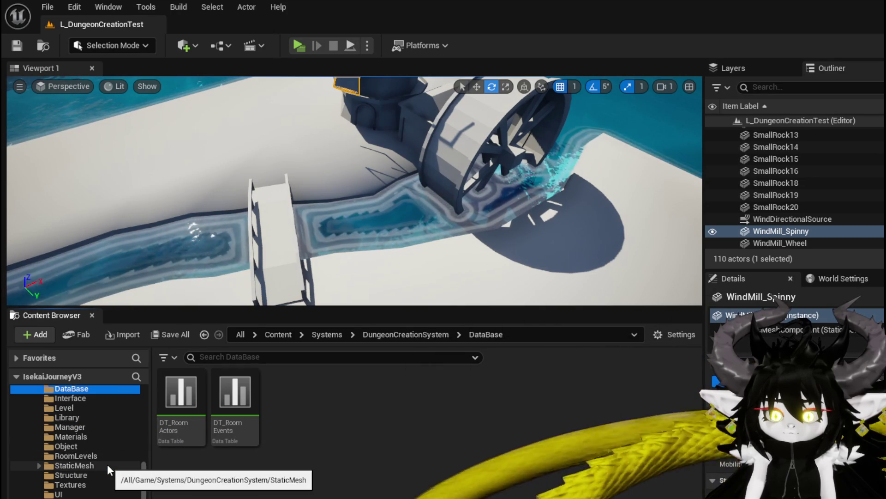
pyautogui.scroll(3, 107, 464)
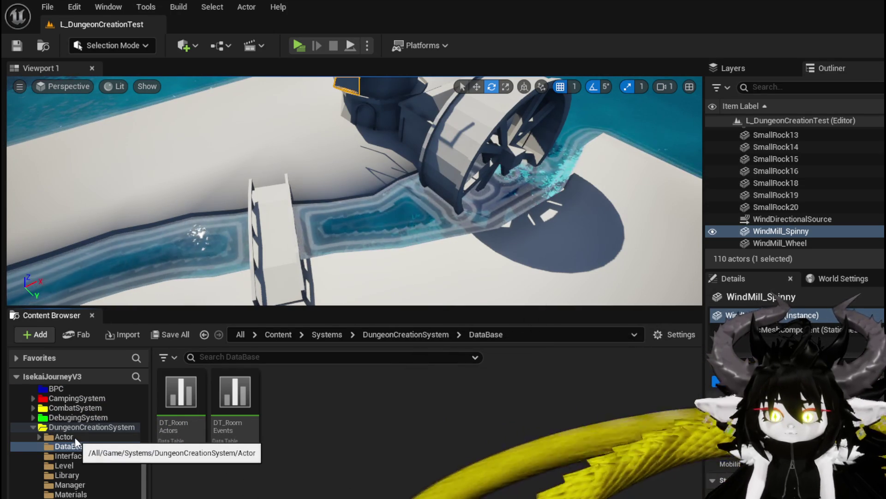
pyautogui.doubleClick(184, 400)
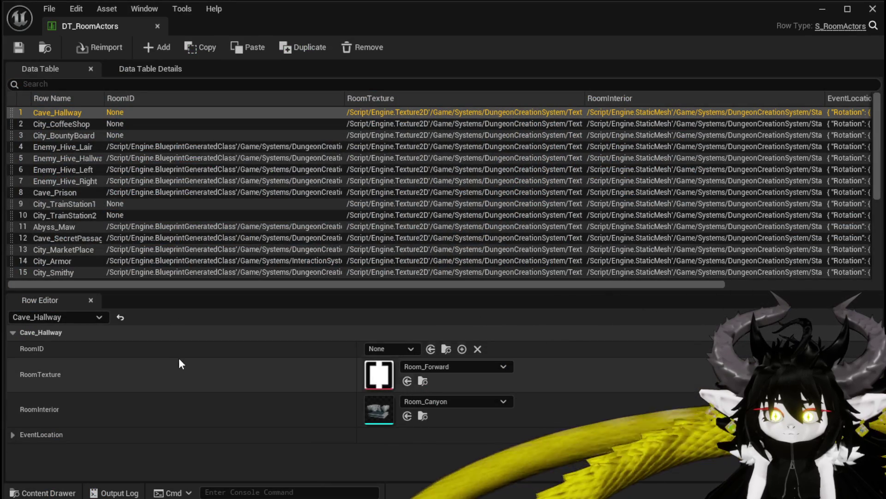
pyautogui.scroll(-4, 153, 162)
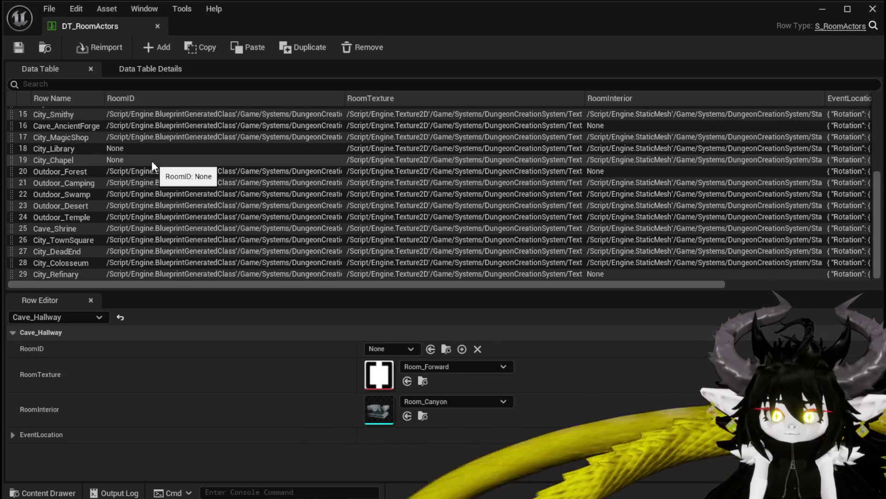
# Check Cave_Hallway's RoomID choices and compare the Cave_Shrine and City_TownSquare rows
pyautogui.click(378, 350)
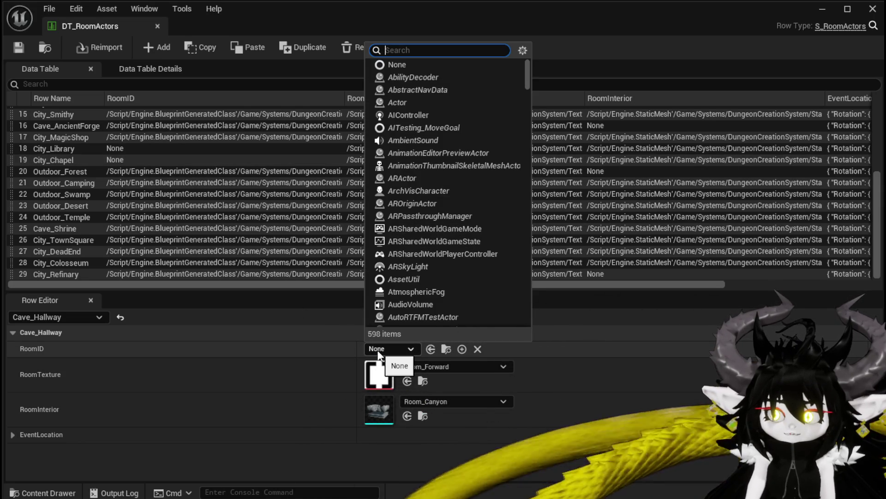
pyautogui.click(342, 354)
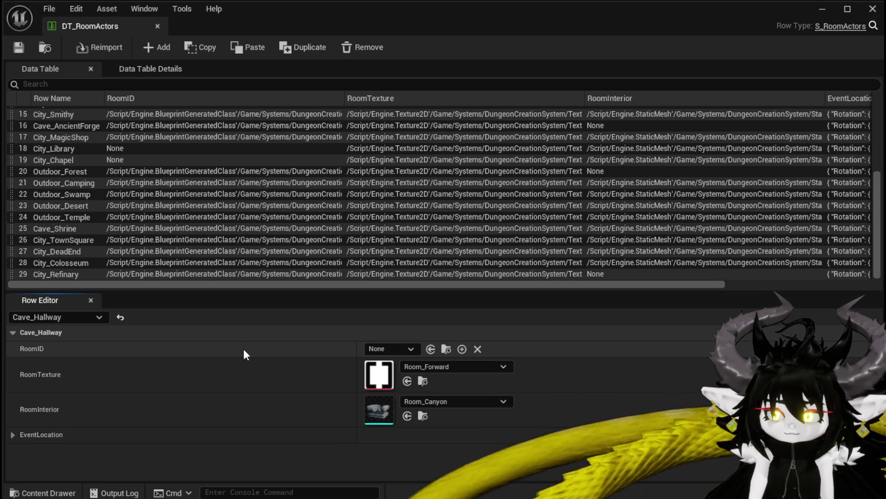
pyautogui.click(64, 229)
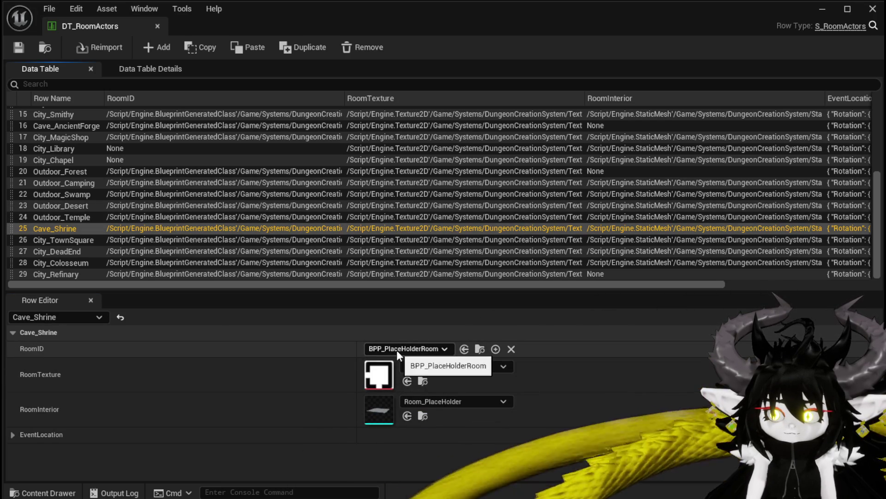
pyautogui.click(72, 239)
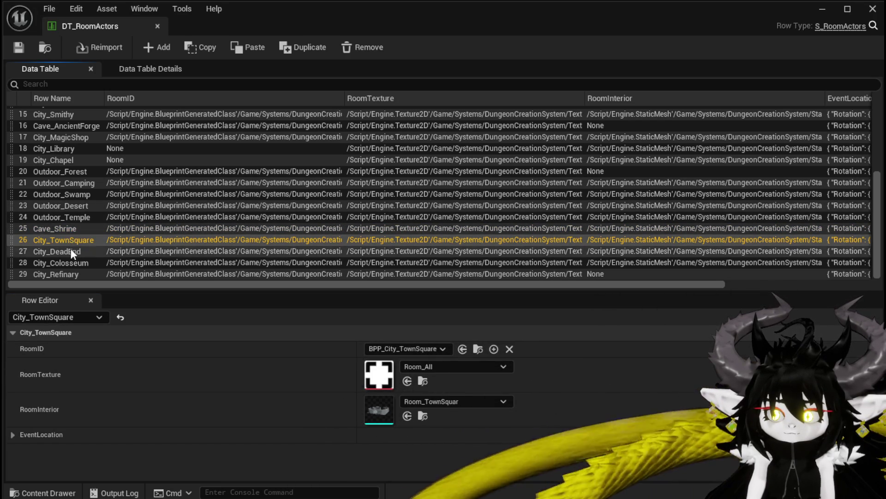
pyautogui.click(71, 250)
pyautogui.click(68, 259)
pyautogui.click(68, 248)
pyautogui.click(67, 229)
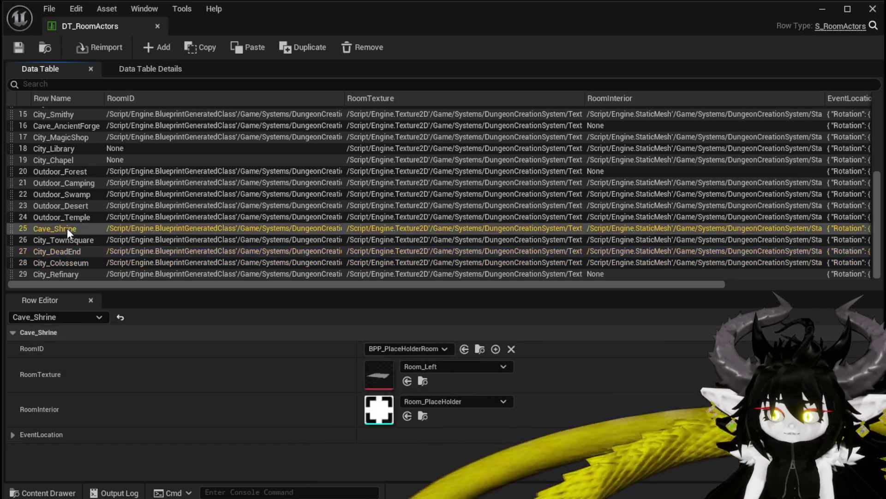
# Compare the Outdoor_Temple, Desert, Camping, Forest and City rows, then minimize the table
pyautogui.click(68, 214)
pyautogui.click(68, 203)
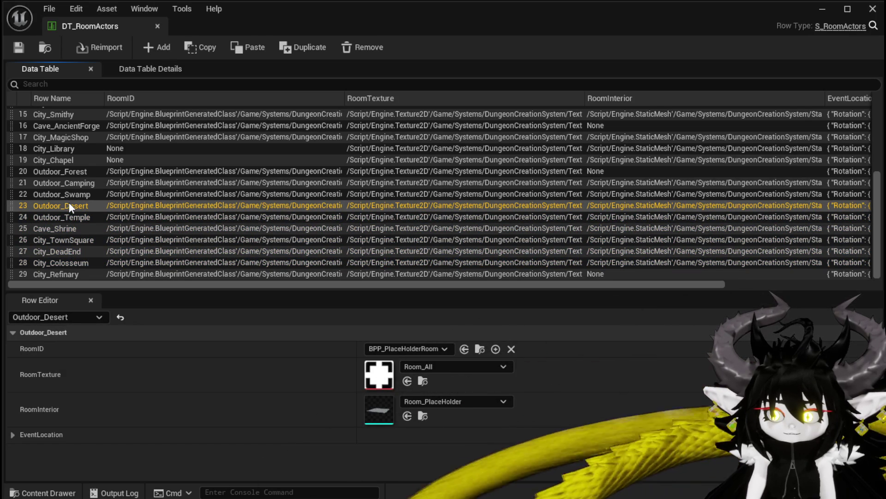
pyautogui.click(67, 184)
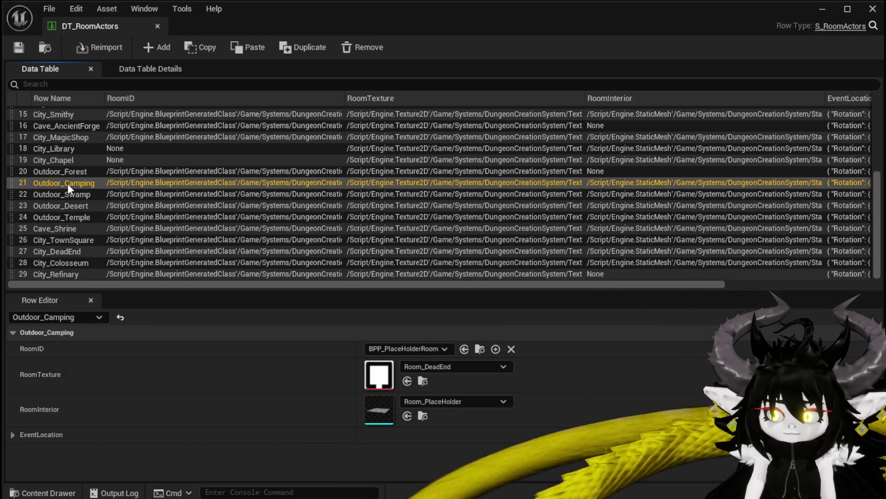
pyautogui.click(70, 170)
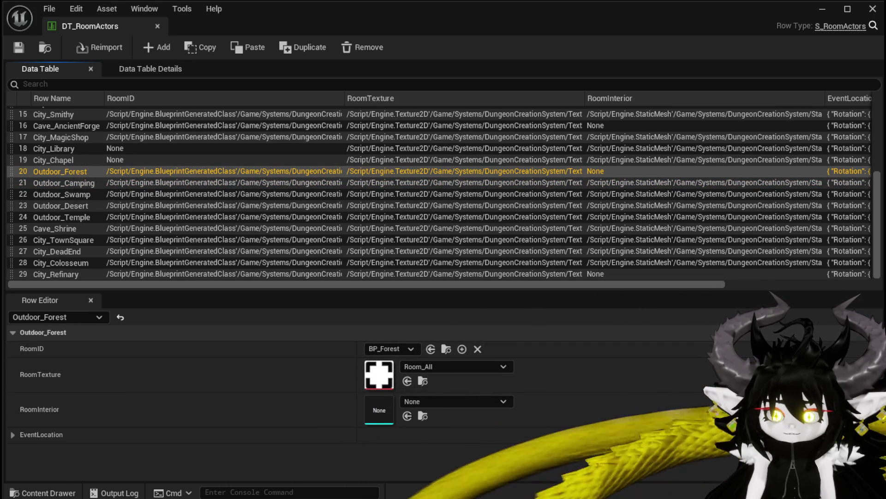
pyautogui.click(53, 160)
pyautogui.click(53, 148)
pyautogui.click(53, 137)
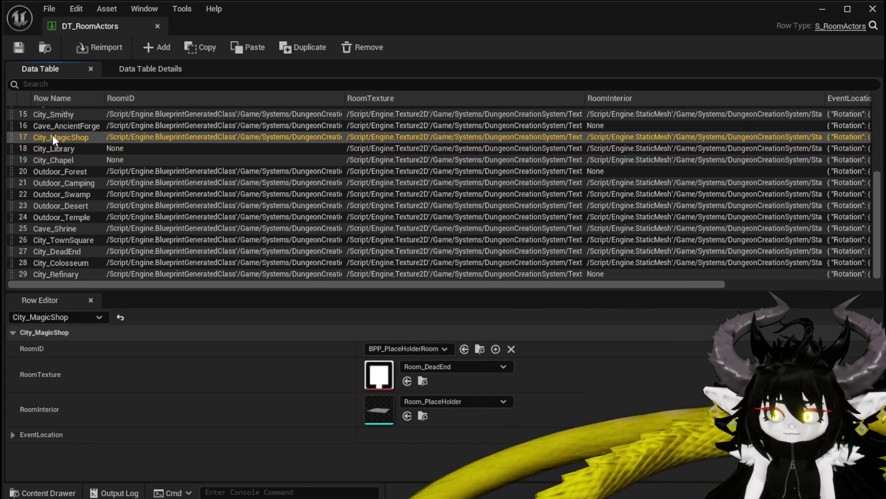
pyautogui.click(52, 148)
pyautogui.click(52, 159)
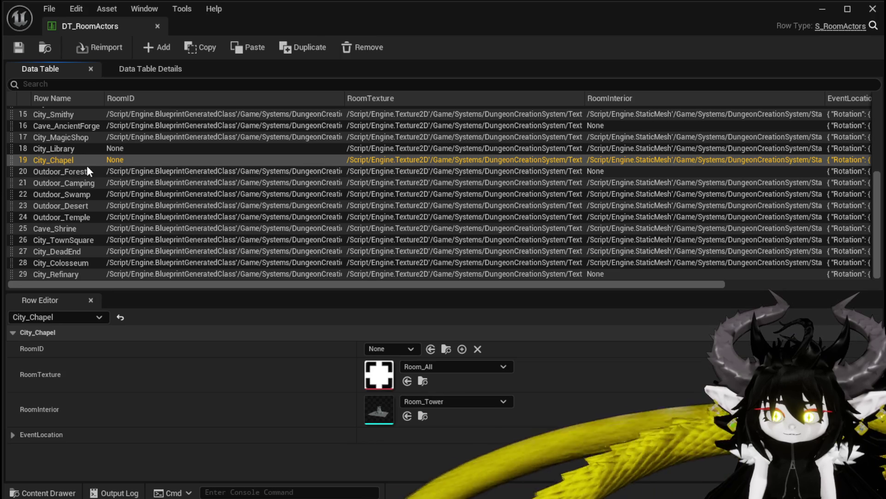
pyautogui.click(820, 10)
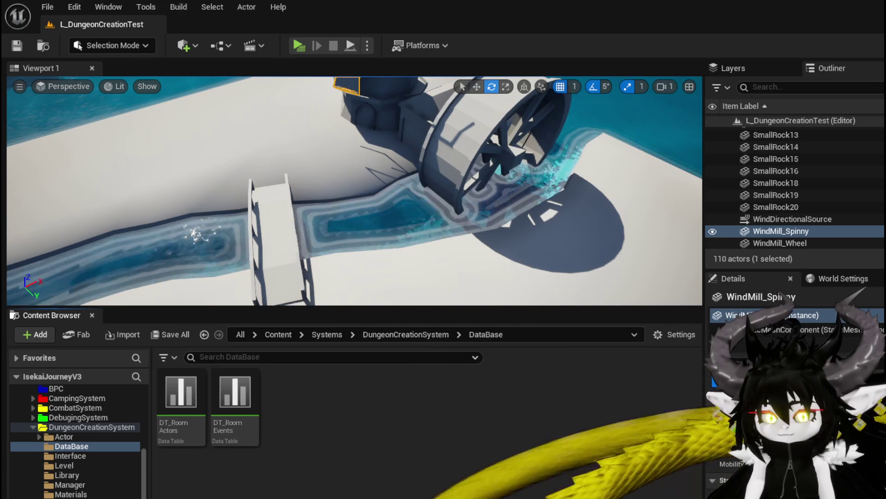
# Open the Object_RoomCreator blueprint from the dungeon system's Object folder
pyautogui.click(204, 335)
pyautogui.doubleClick(168, 409)
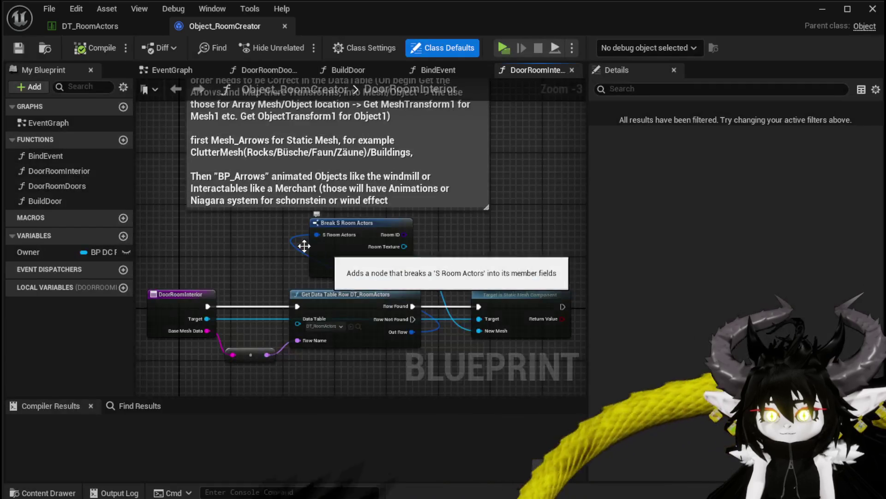
pyautogui.scroll(3, 307, 245)
# Frame DoorRoomInterior's entry node, comment, Break S Room Actors and Get Data Table Row nodes
pyautogui.moveTo(148, 255); pyautogui.dragTo(438, 111)
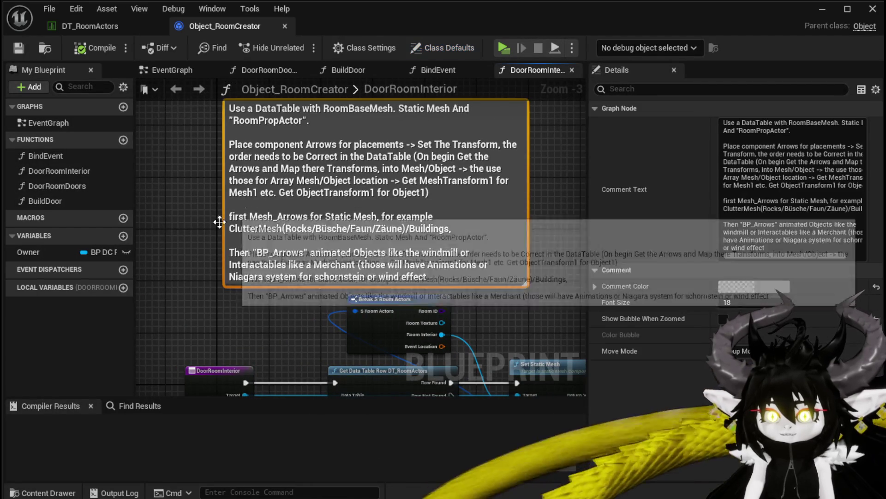
pyautogui.moveTo(345, 355)
pyautogui.mouseDown()
pyautogui.moveTo(409, 255)
pyautogui.moveTo(416, 218)
pyautogui.mouseUp()
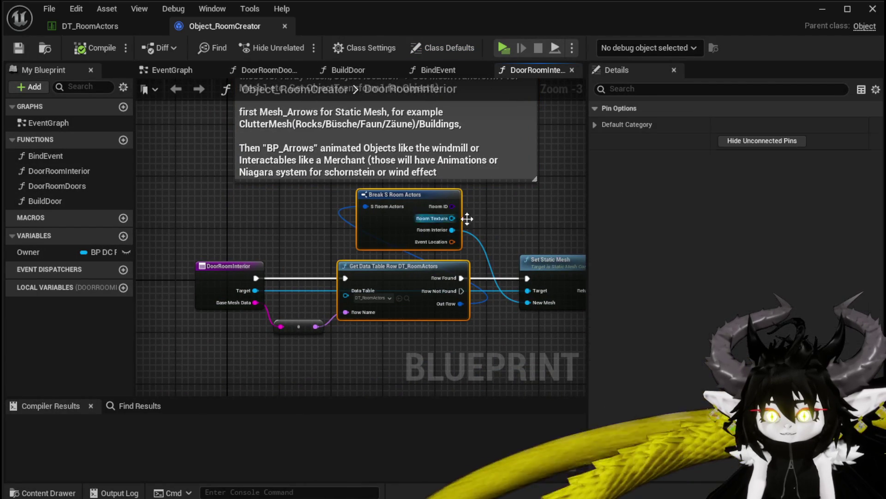
pyautogui.click(482, 217)
pyautogui.moveTo(482, 217); pyautogui.dragTo(425, 242)
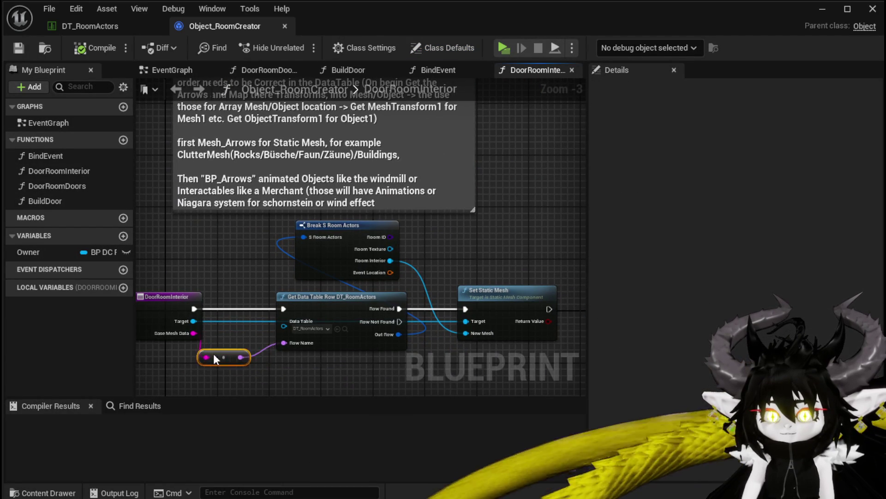
pyautogui.moveTo(197, 358); pyautogui.dragTo(345, 348)
pyautogui.click(248, 301)
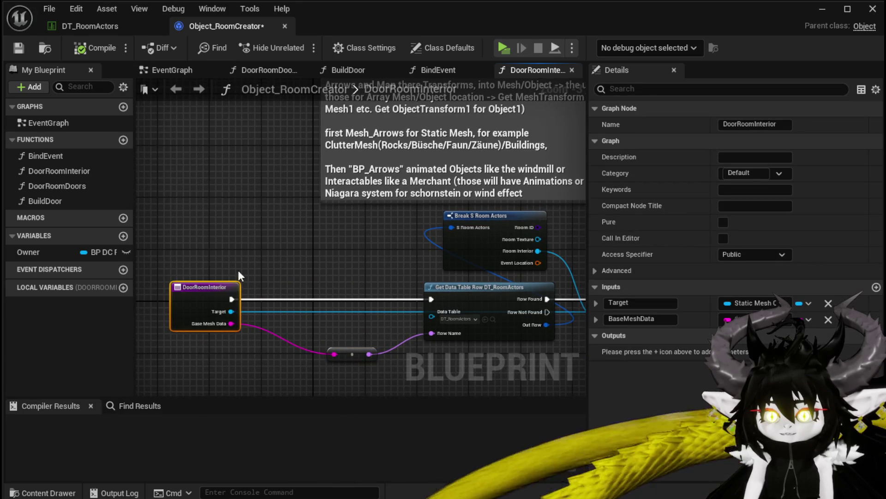
pyautogui.moveTo(336, 241)
pyautogui.mouseDown()
pyautogui.moveTo(292, 376)
pyautogui.moveTo(181, 373)
pyautogui.moveTo(211, 299)
pyautogui.mouseUp()
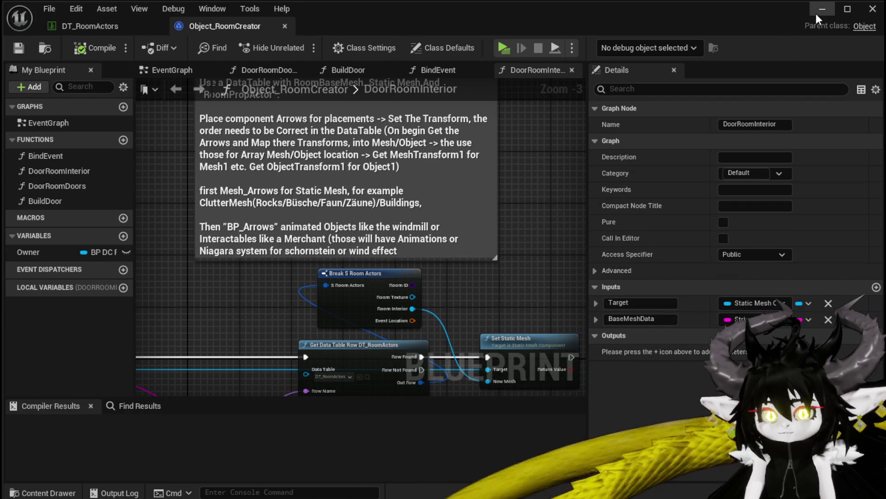
pyautogui.moveTo(345, 309); pyautogui.dragTo(324, 243)
pyautogui.scroll(2, 322, 270)
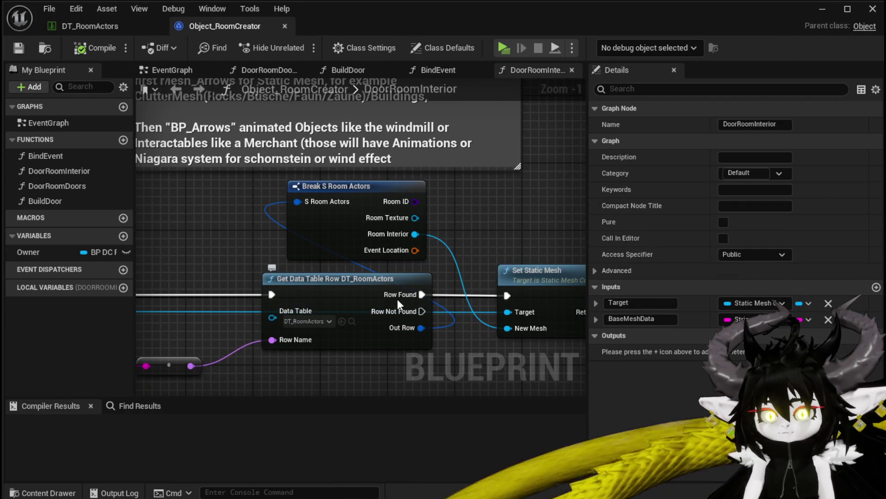
# Open the S_RoomActors structure from the Structure folder
pyautogui.click(823, 11)
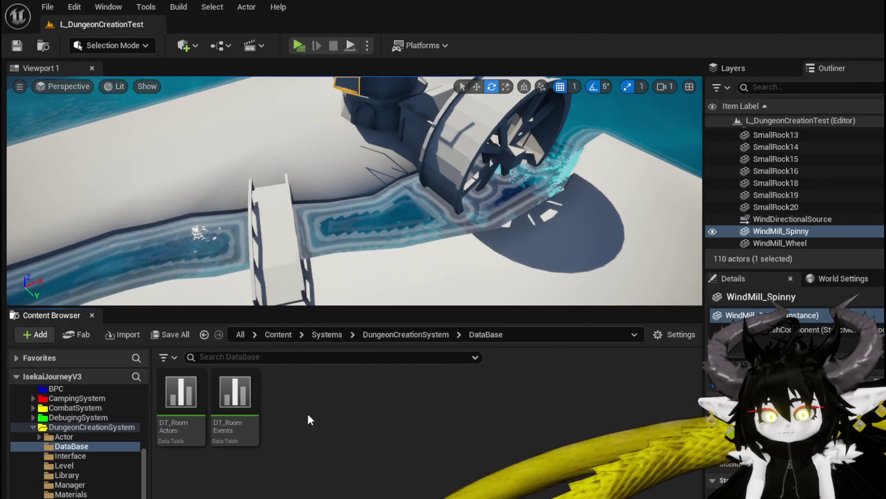
pyautogui.doubleClick(229, 411)
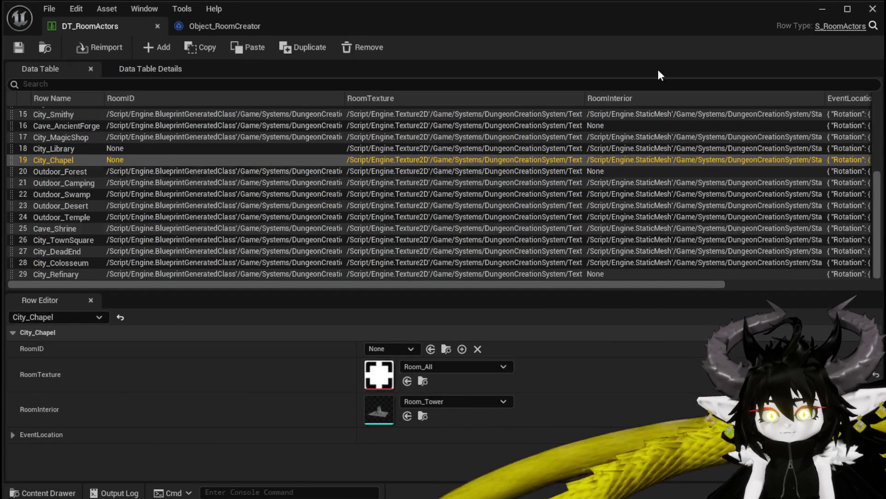
pyautogui.click(821, 10)
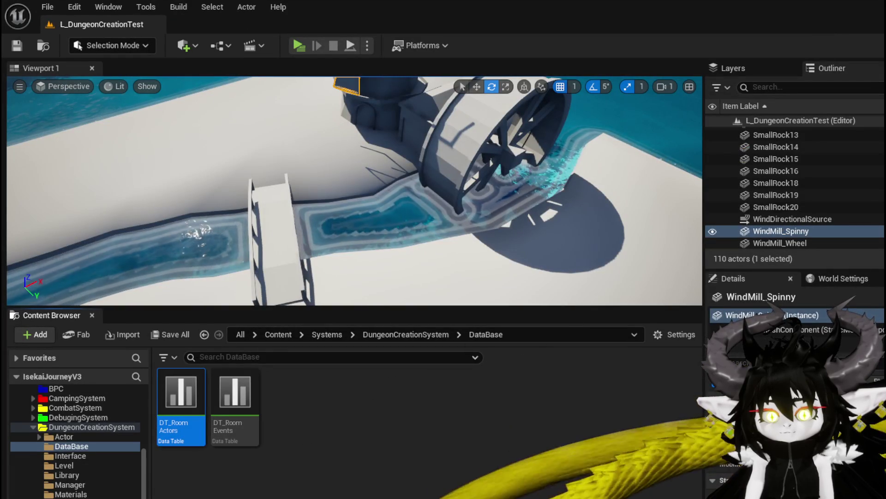
pyautogui.click(69, 497)
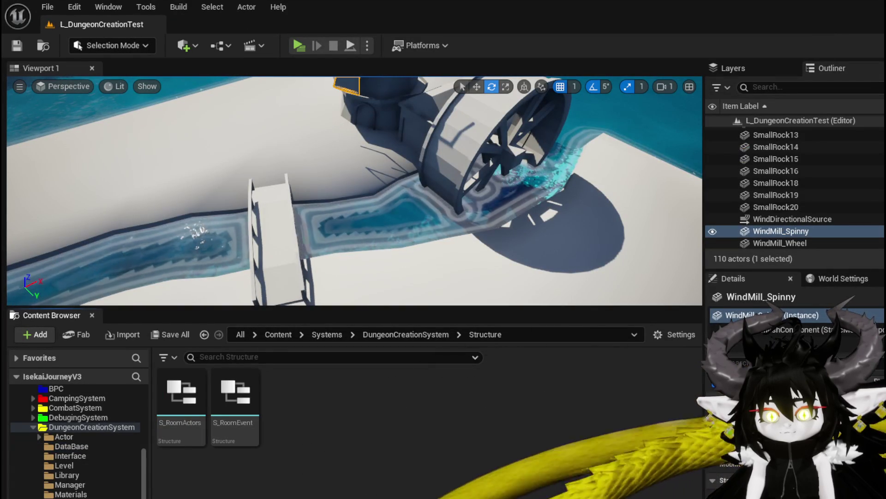
pyautogui.doubleClick(182, 390)
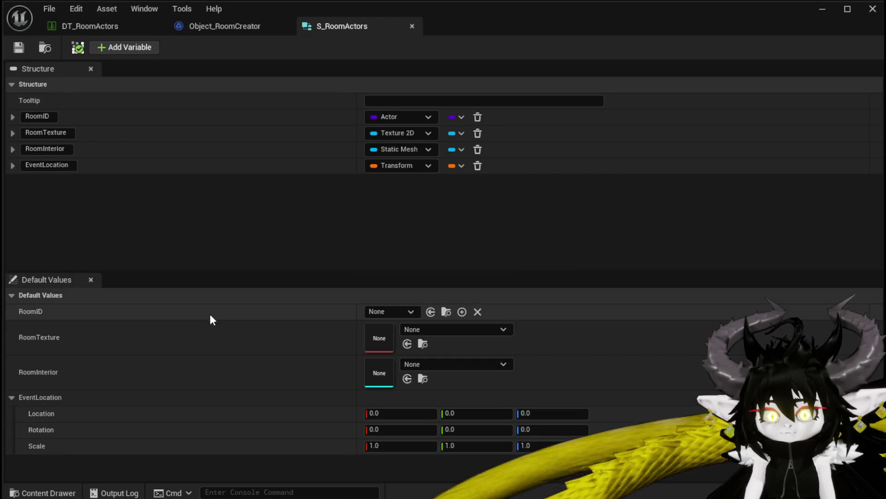
# Add a RoomActors member typed as an array of Actor object references
pyautogui.click(118, 44)
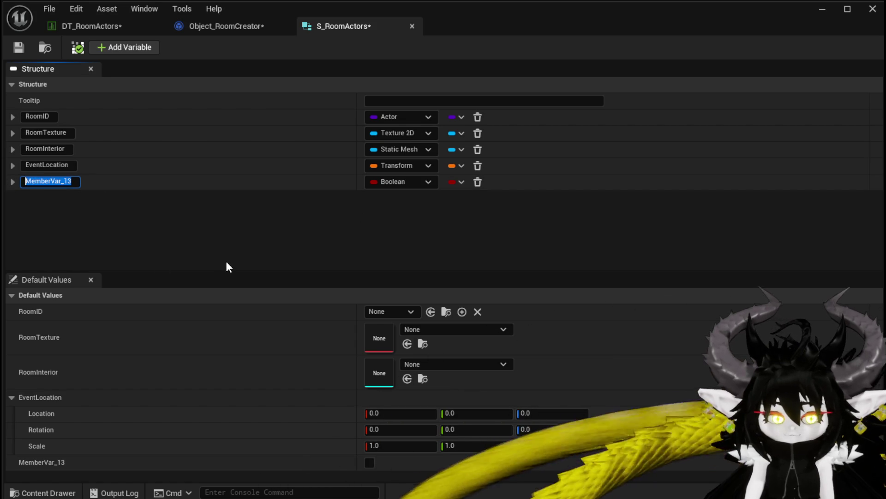
pyautogui.write('RoomActors')
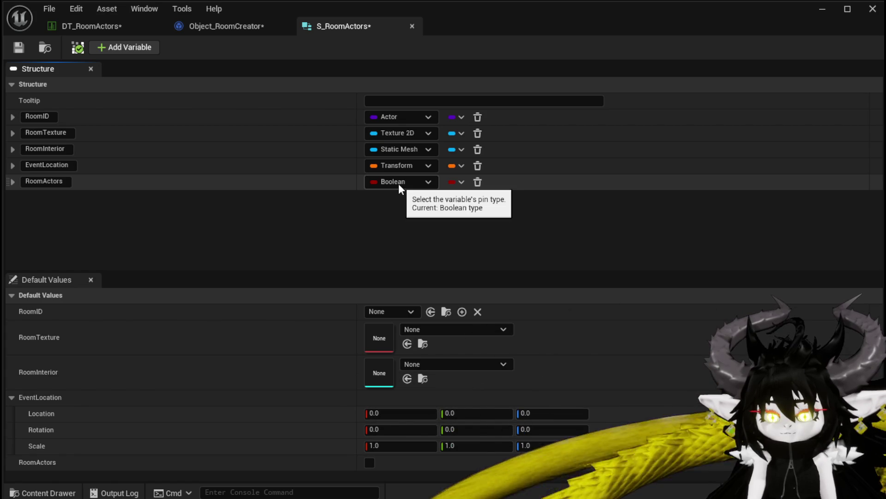
pyautogui.click(450, 181)
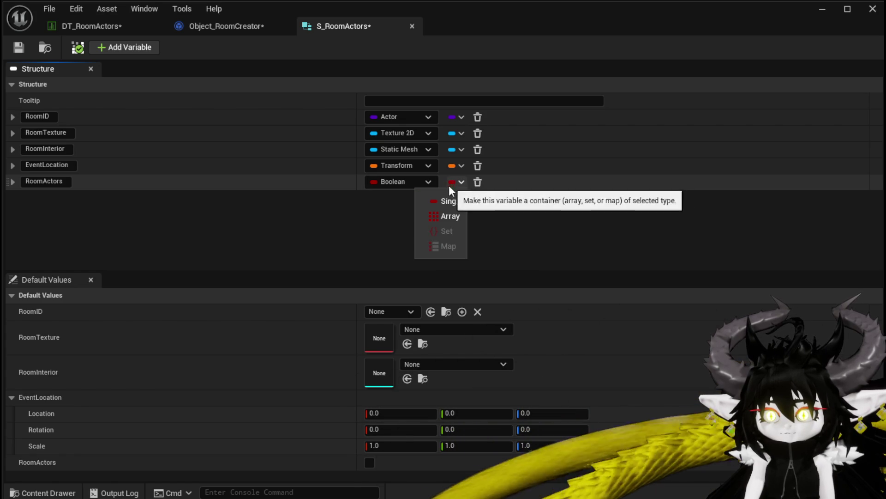
pyautogui.click(390, 187)
pyautogui.write('Ac')
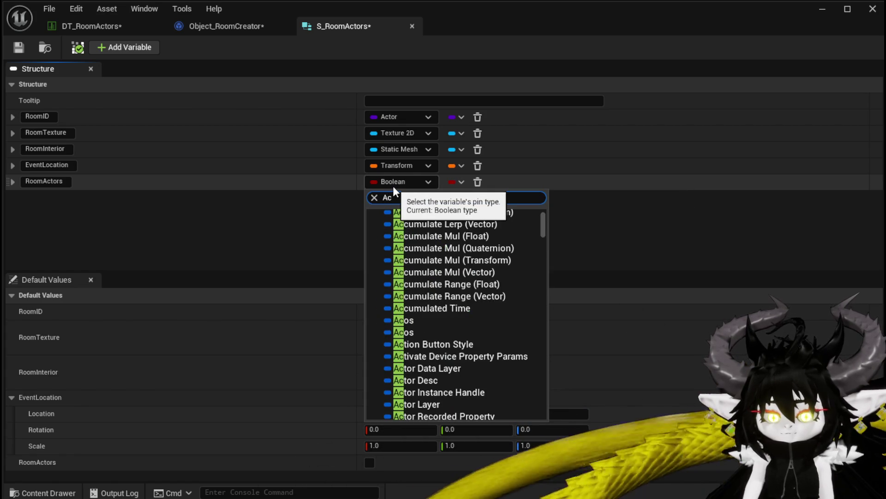
pyautogui.write('tor')
pyautogui.moveTo(483, 320)
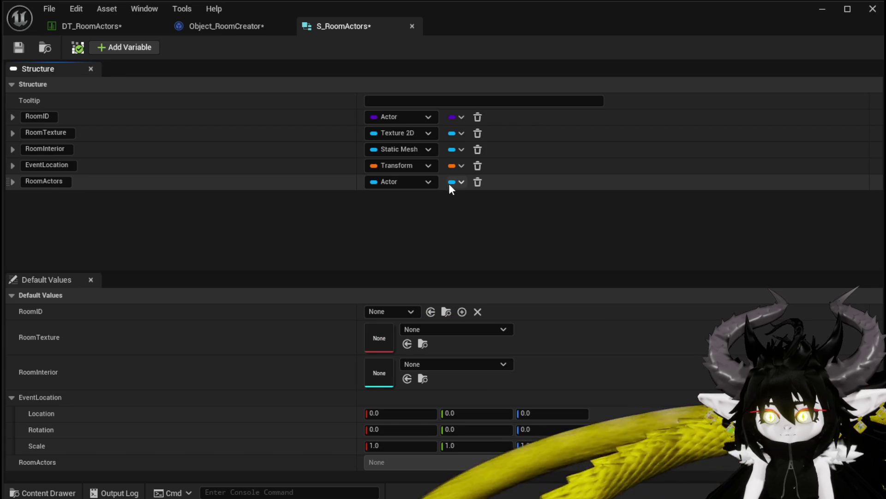
pyautogui.click(450, 182)
pyautogui.click(445, 211)
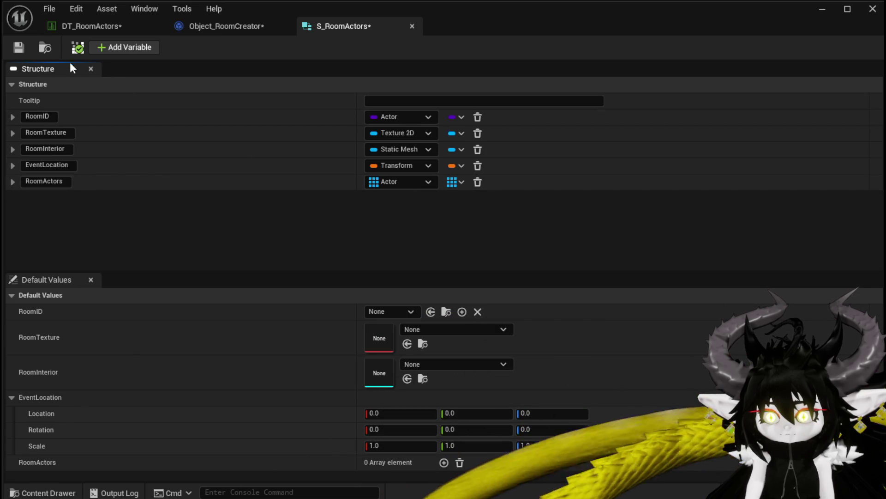
# Save S_RoomActors with RoomID, RoomTexture, RoomInterior, EventLocation and the RoomActors array
pyautogui.click(18, 48)
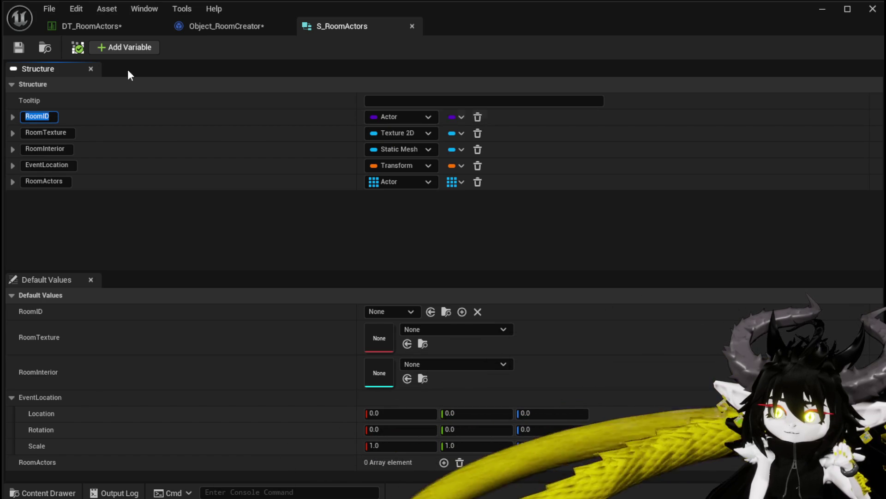
# Switch to the DT_RoomActors data table and save it
pyautogui.click(77, 29)
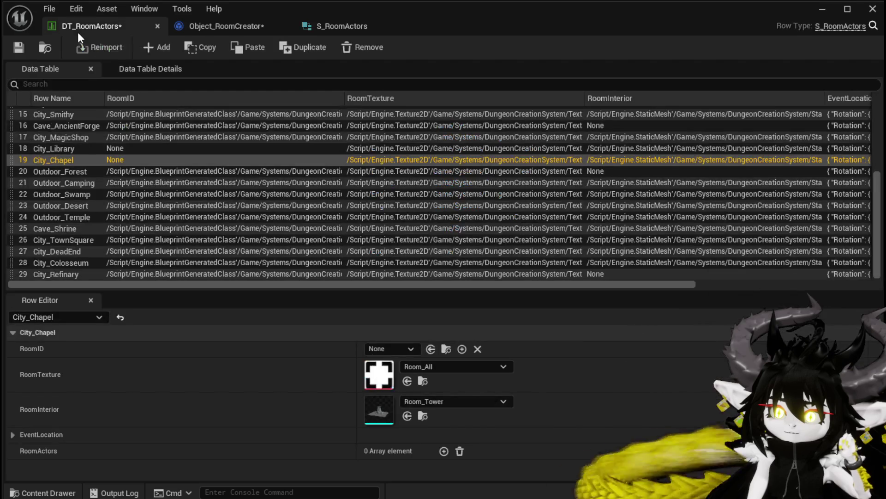
pyautogui.click(18, 47)
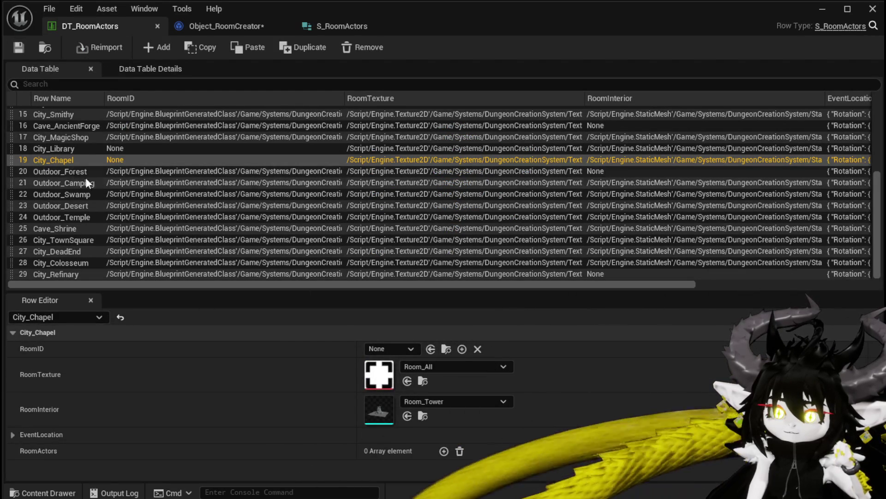
pyautogui.scroll(3, 107, 190)
pyautogui.scroll(-3, 107, 190)
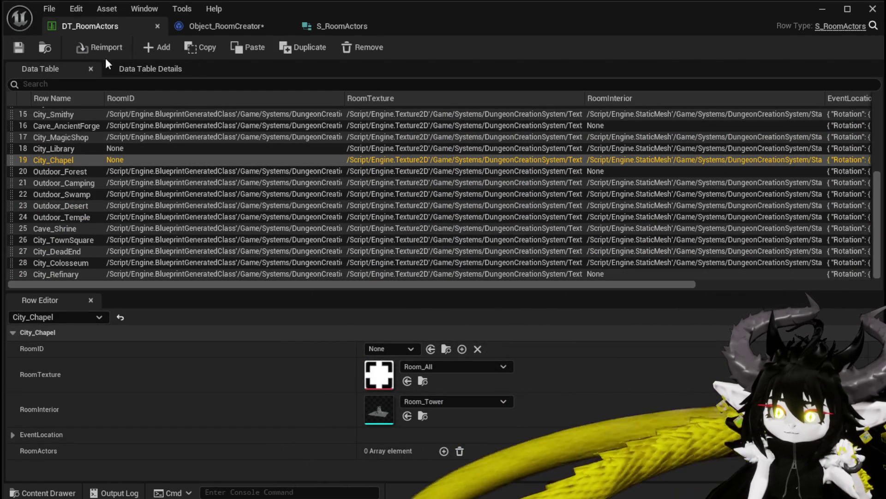
# Add a new row to DT_RoomActors named Outdoor_WindMill
pyautogui.click(144, 48)
pyautogui.doubleClick(43, 273)
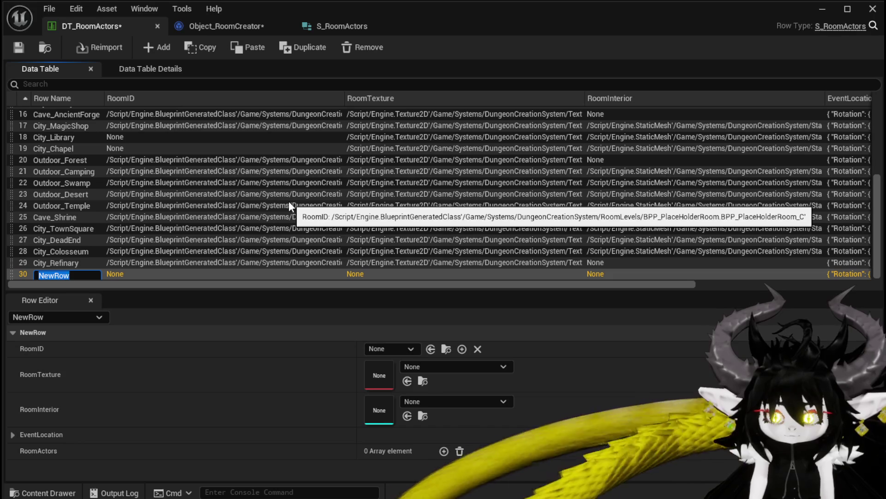
pyautogui.write('Out')
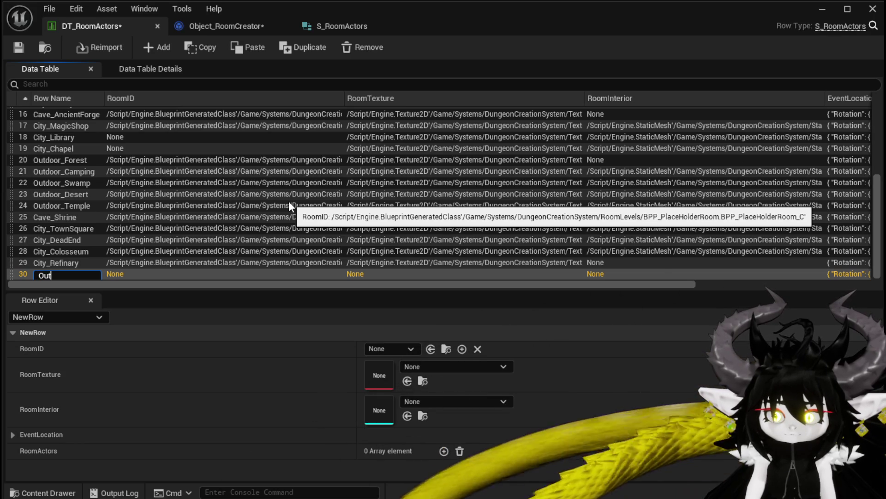
pyautogui.write('oor')
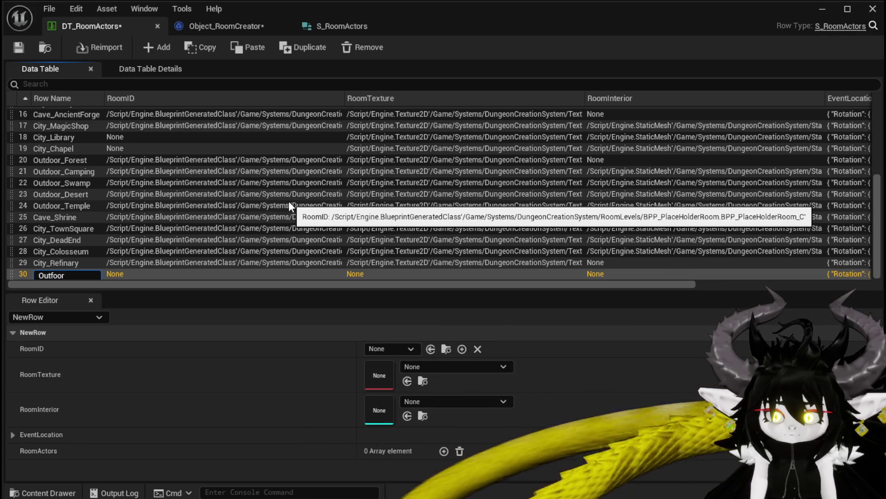
pyautogui.write('d')
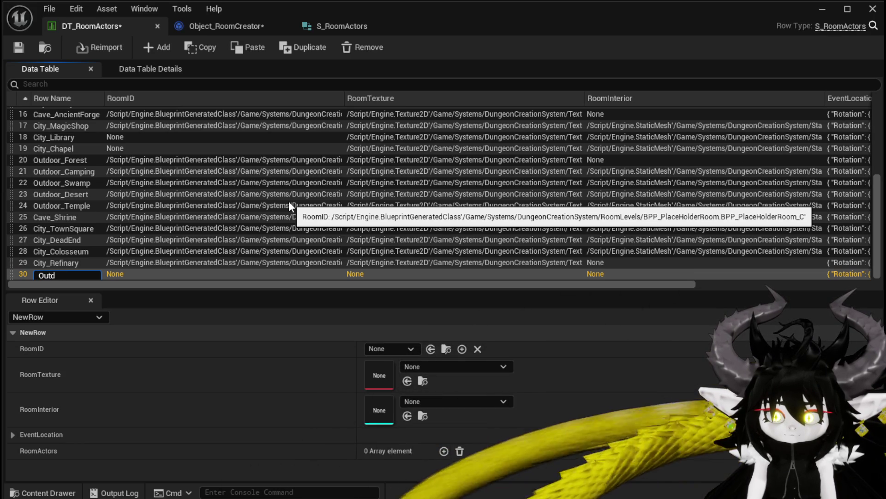
pyautogui.write('oor_W')
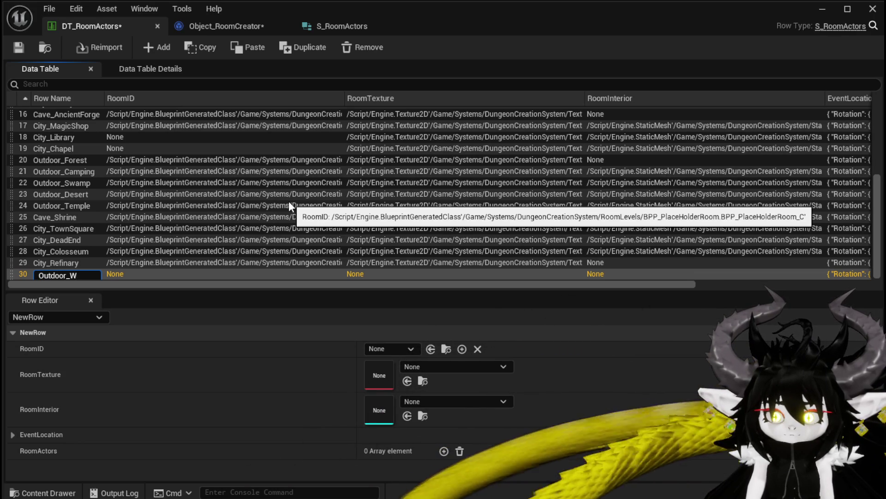
pyautogui.write('indMilll')
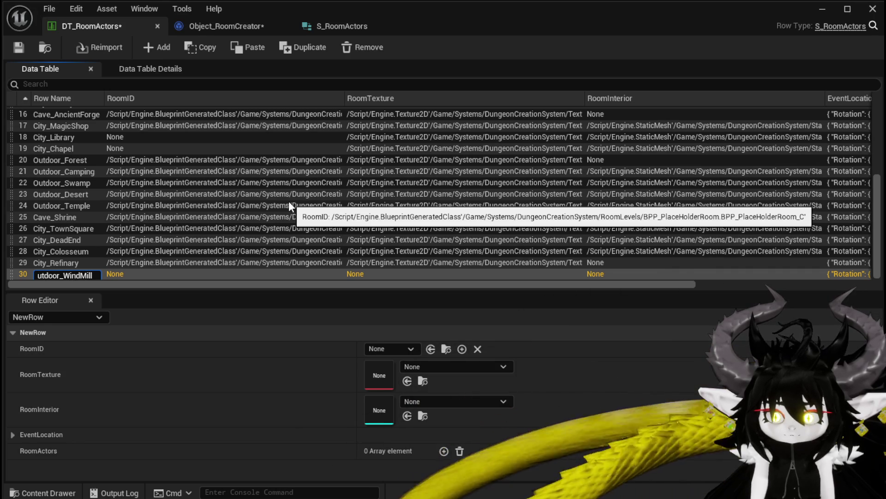
pyautogui.press('Return')
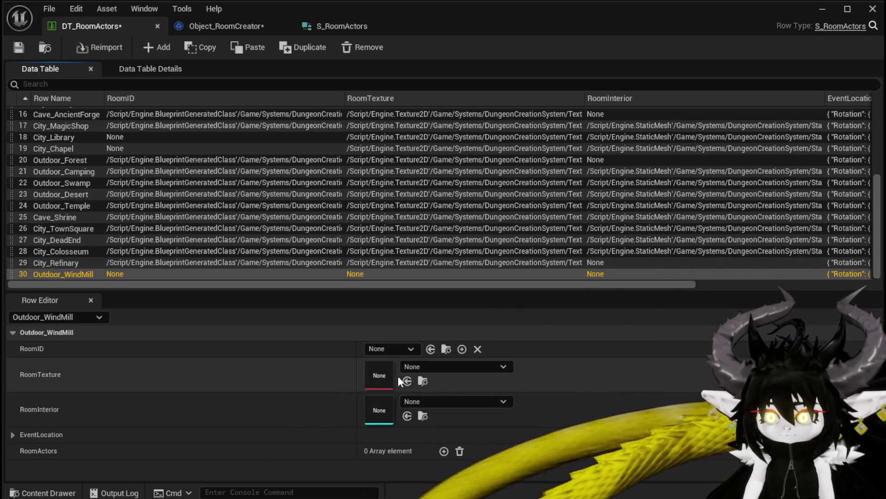
# Set Outdoor_WindMill's RoomTexture to Room_Forward and save the table
pyautogui.click(428, 367)
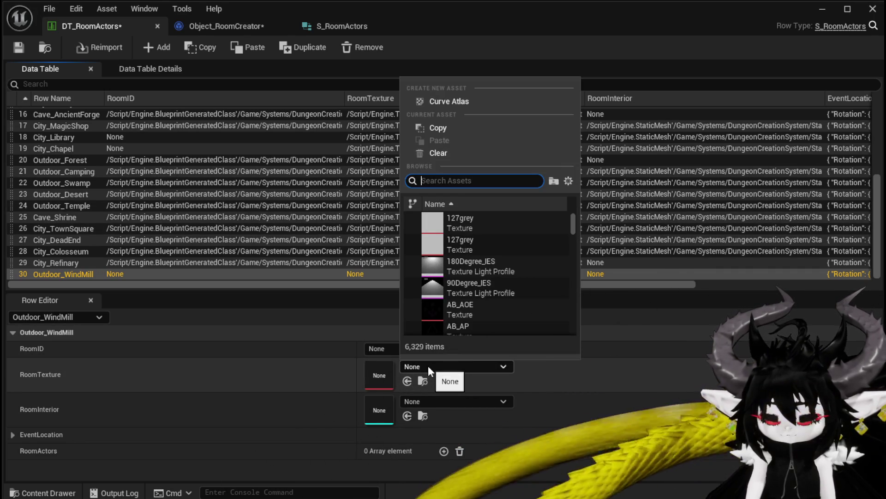
pyautogui.write('Hall')
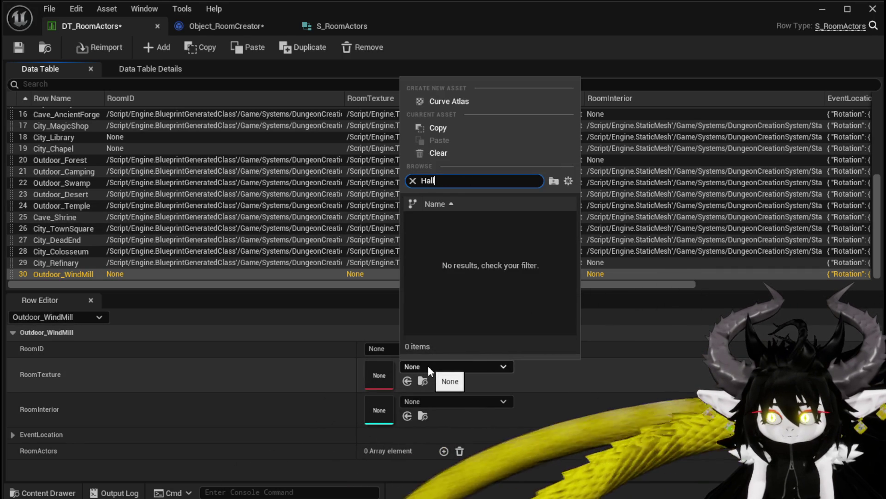
pyautogui.press('BackSpace')
pyautogui.press('BackSpace')
pyautogui.press('BackSpace')
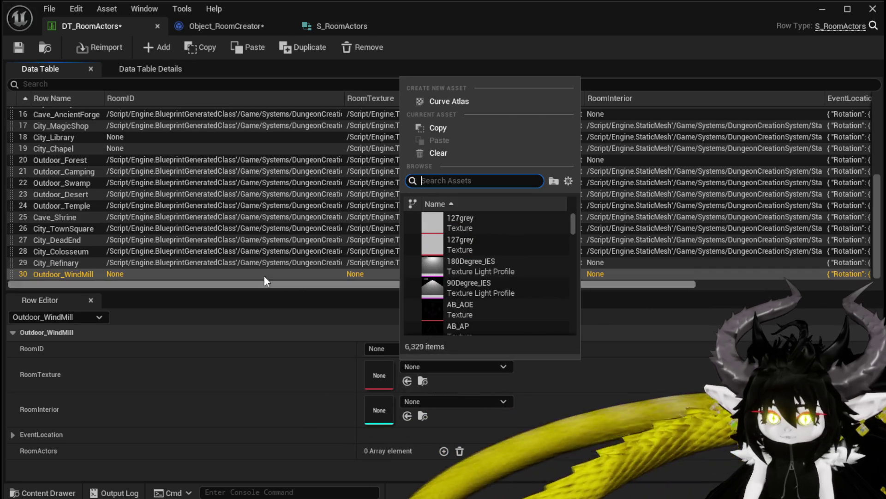
pyautogui.click(207, 256)
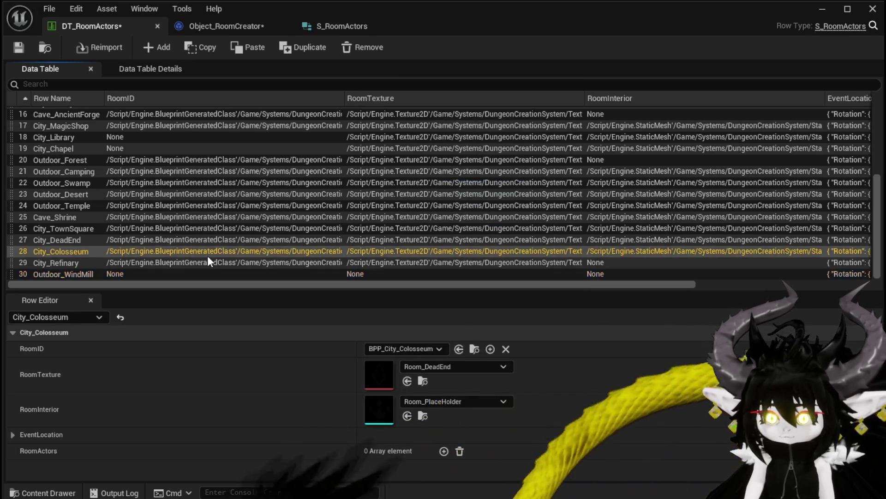
pyautogui.click(153, 276)
pyautogui.click(420, 368)
pyautogui.write('R')
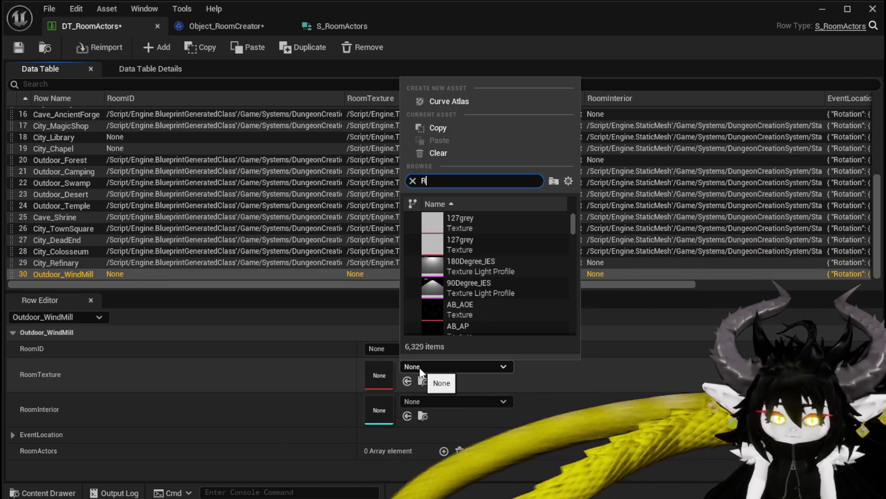
pyautogui.write('oom')
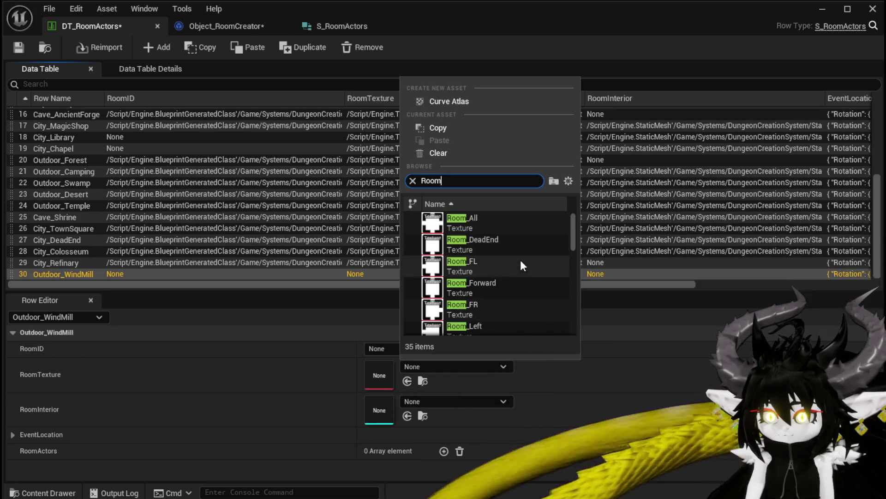
pyautogui.click(517, 283)
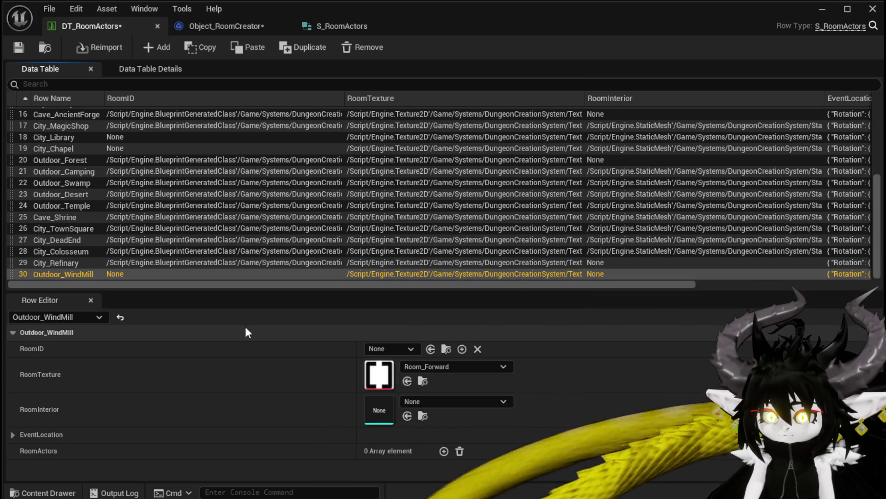
pyautogui.click(18, 47)
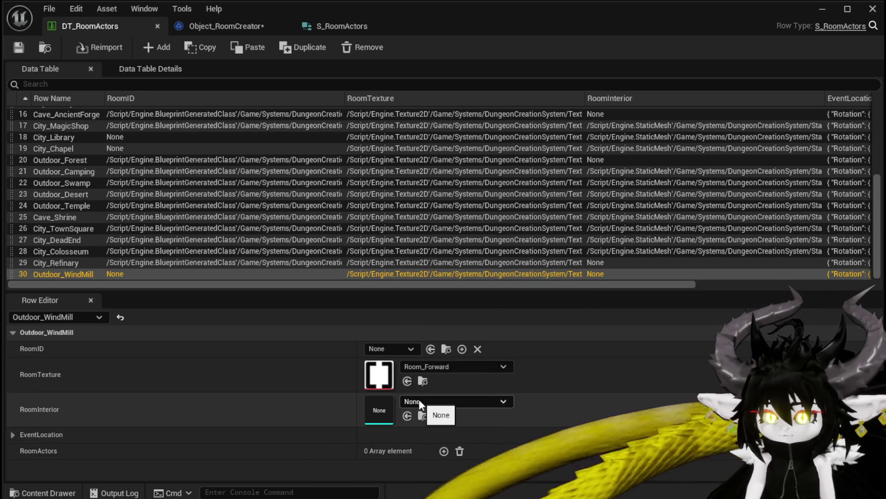
# Bring up the Content Drawer to browse the project's asset folders
pyautogui.hotkey('ctrl', 'space')
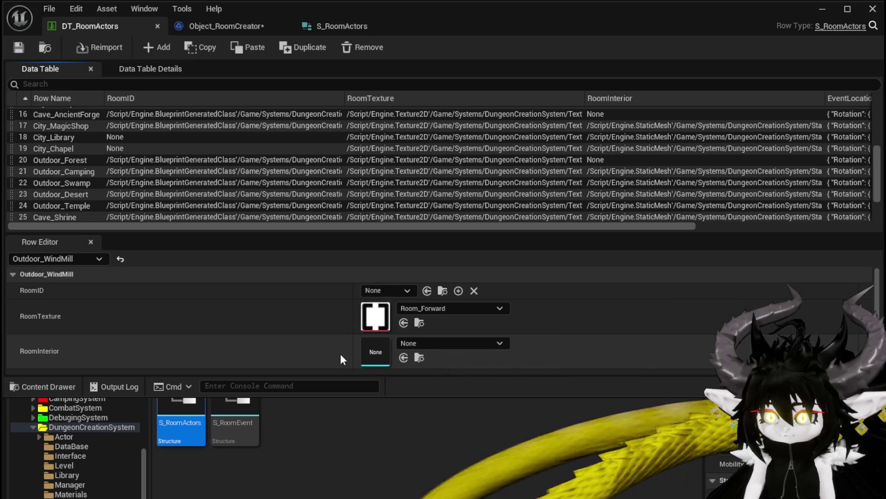
pyautogui.scroll(-1, 341, 352)
pyautogui.scroll(1, 406, 324)
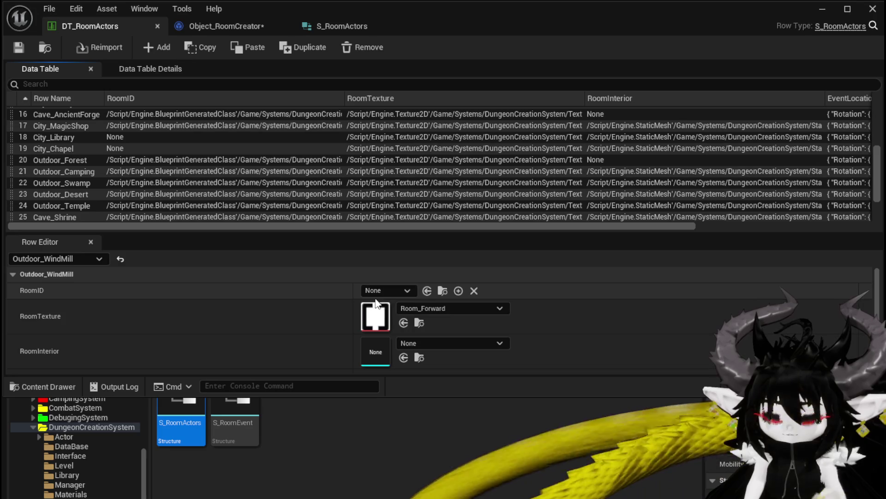
pyautogui.scroll(-1, 426, 331)
pyautogui.scroll(1, 411, 339)
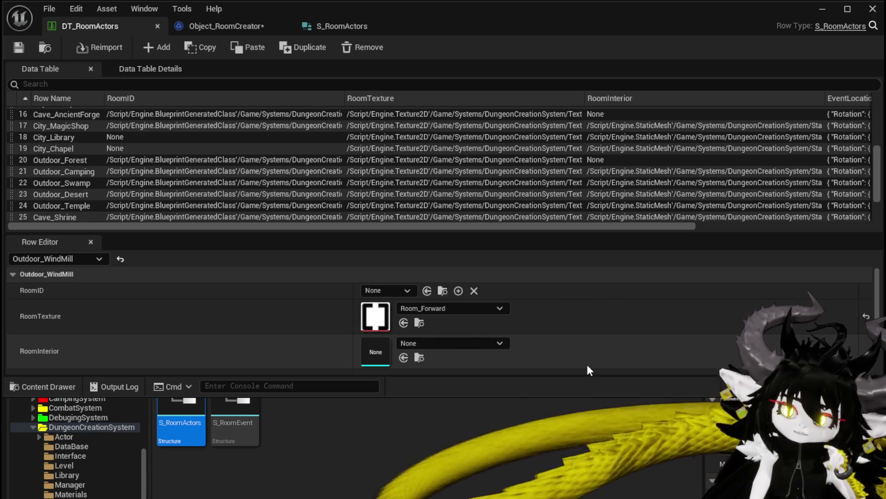
# Close the DT_RoomActors editor, re-angle the windmill view, and return to the RoomLevels folder
pyautogui.click(822, 9)
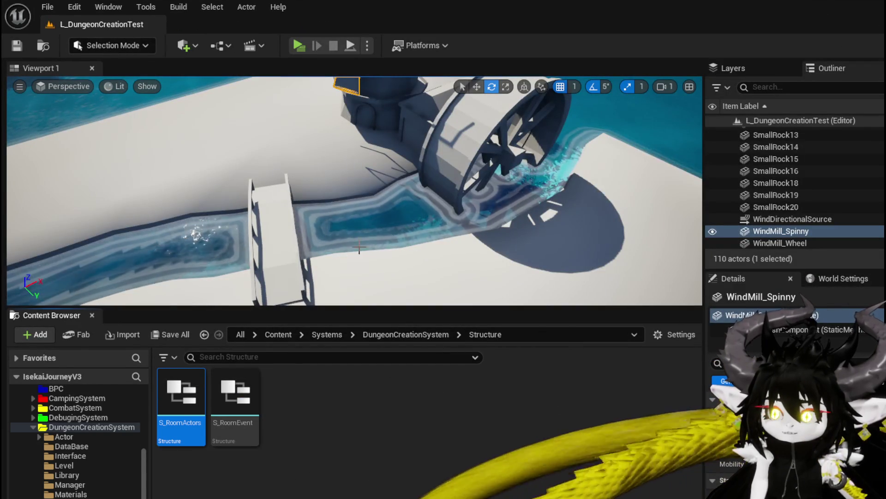
pyautogui.moveTo(194, 232)
pyautogui.mouseDown()
pyautogui.moveTo(249, 219)
pyautogui.moveTo(411, 228)
pyautogui.moveTo(411, 217)
pyautogui.moveTo(439, 217)
pyautogui.moveTo(406, 221)
pyautogui.mouseUp()
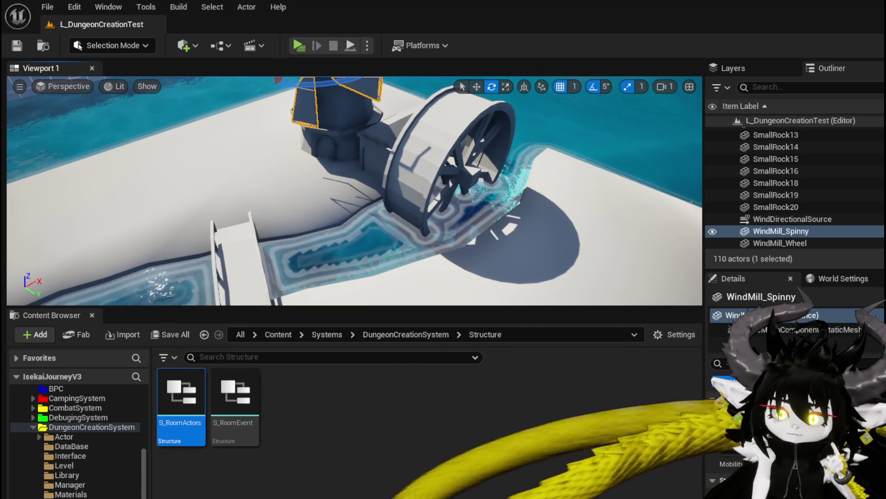
pyautogui.hotkey('alt', 'Left')
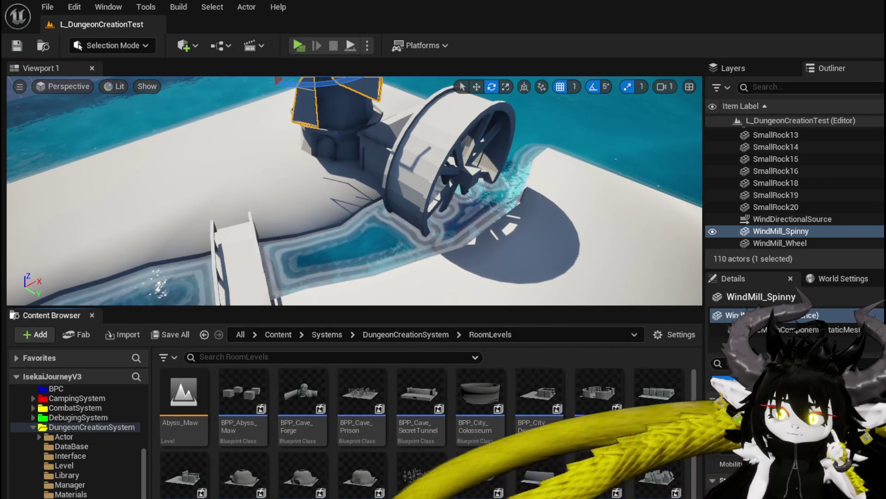
pyautogui.moveTo(183, 415)
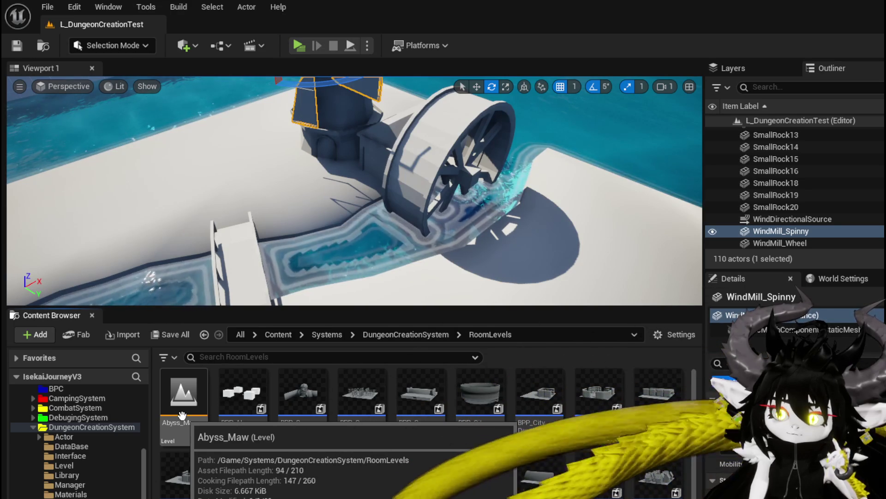
pyautogui.scroll(-2, 401, 418)
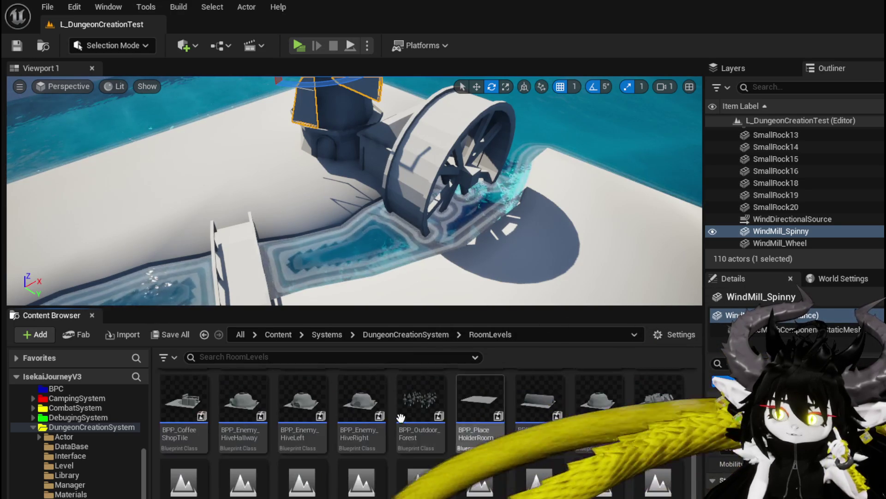
pyautogui.scroll(2, 397, 415)
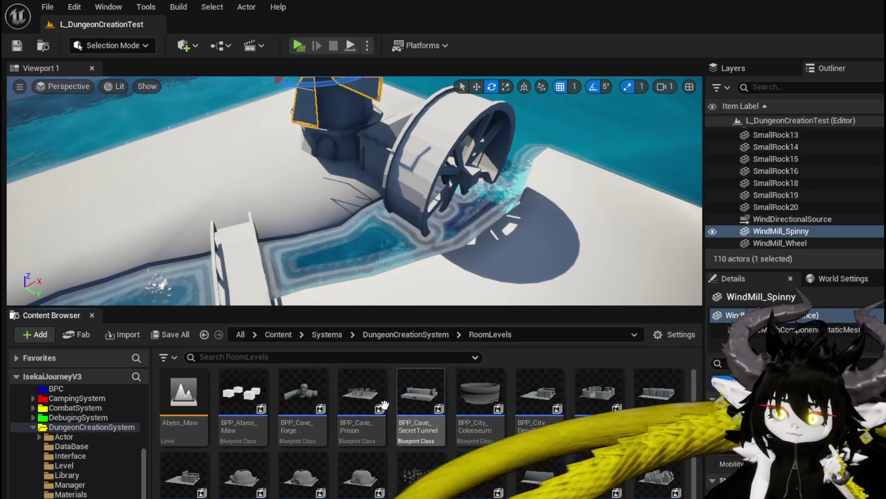
pyautogui.scroll(-2, 526, 425)
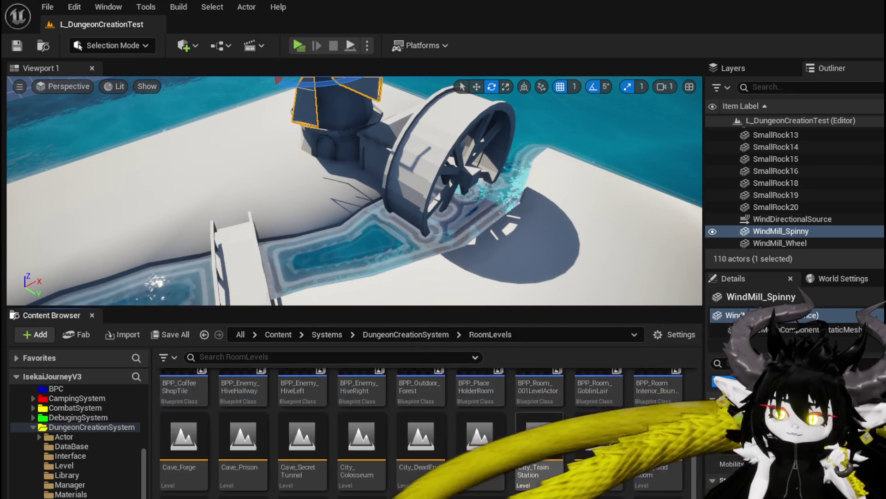
pyautogui.scroll(2, 535, 439)
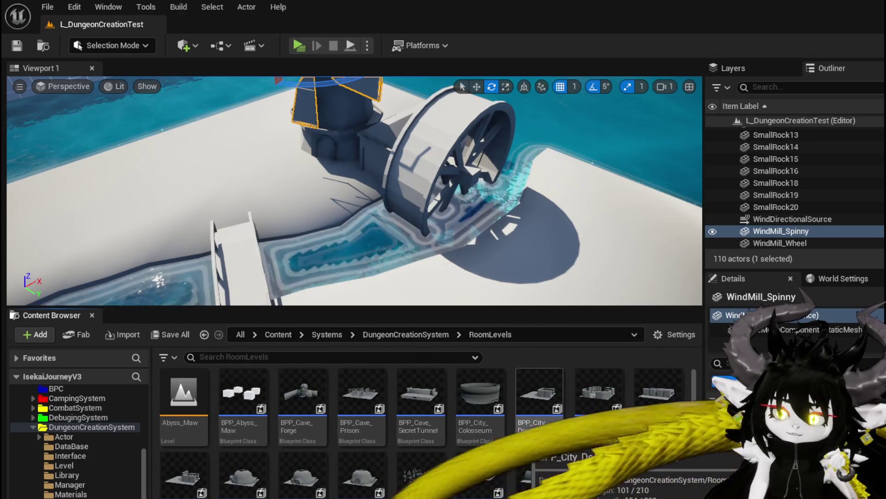
# Open the Actor folder and save BP_DC_RoomBase, Object_RoomCreator and WP_RoomToolTipp
pyautogui.click(70, 438)
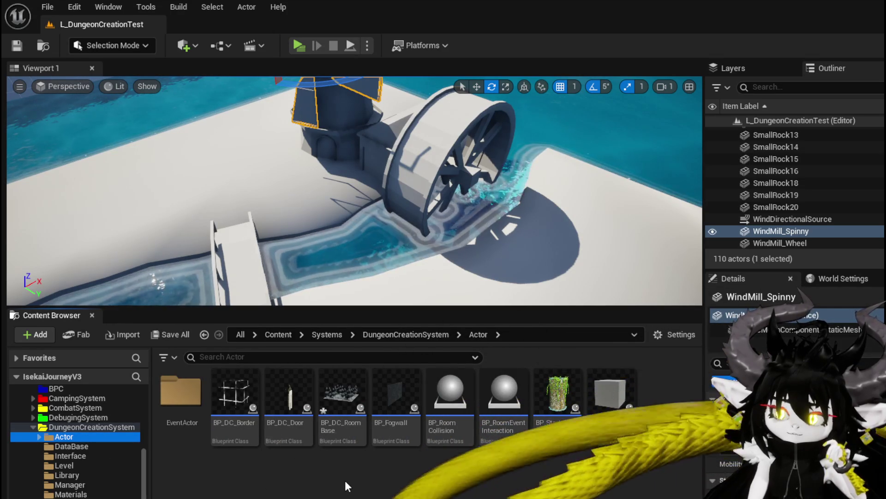
pyautogui.hotkey('ctrl', 'shift', 's')
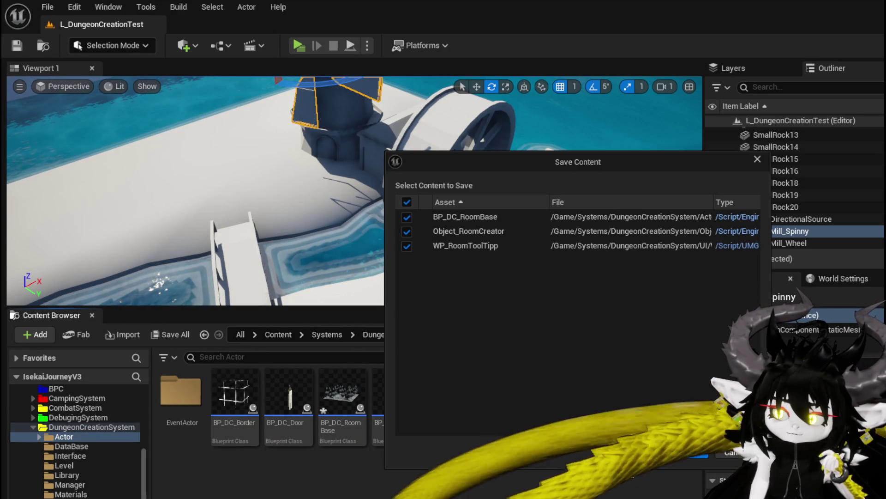
pyautogui.press('Return')
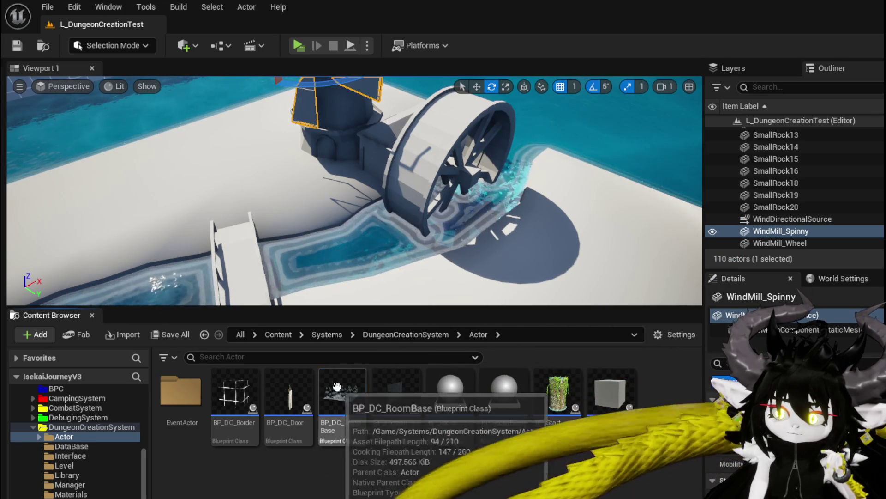
pyautogui.doubleClick(337, 387)
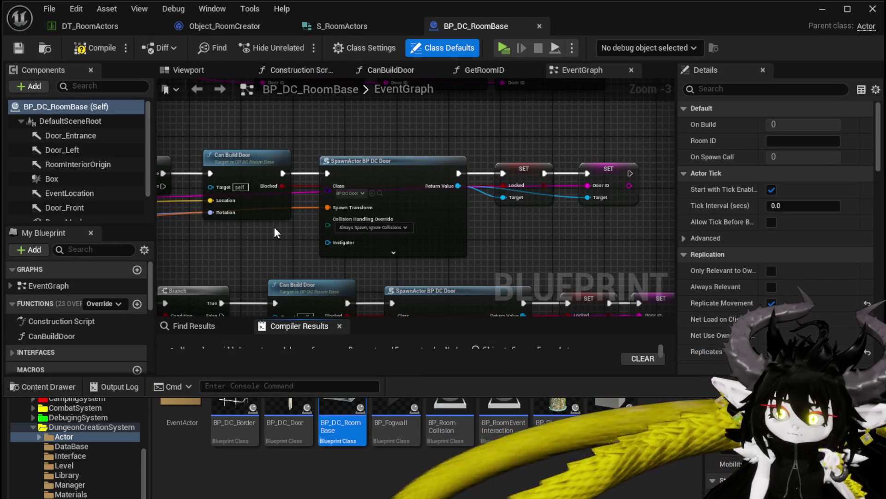
pyautogui.scroll(-3, 274, 232)
pyautogui.scroll(-4, 401, 263)
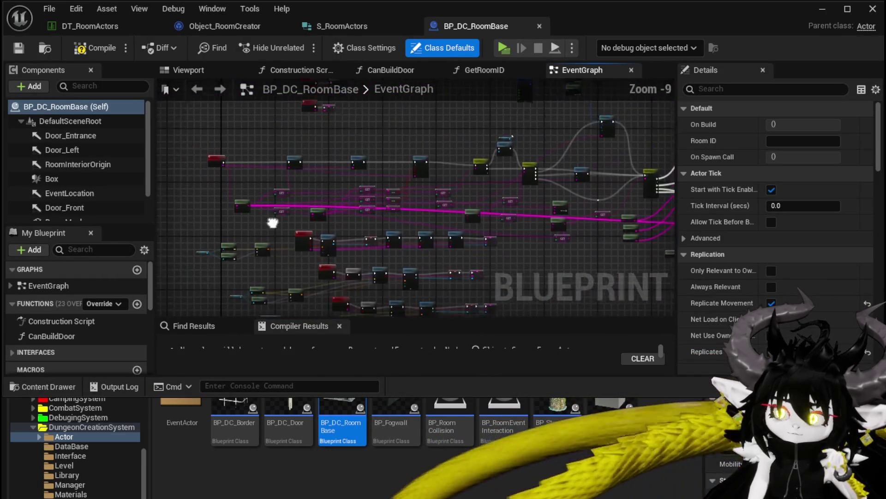
pyautogui.moveTo(250, 263); pyautogui.dragTo(253, 236)
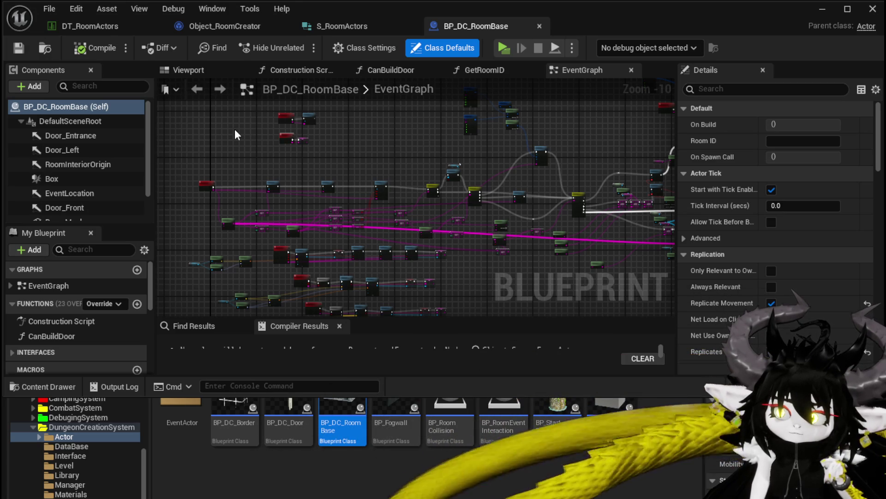
# Open the BP_DC_RoomManager blueprint from the Manager folder
pyautogui.click(823, 8)
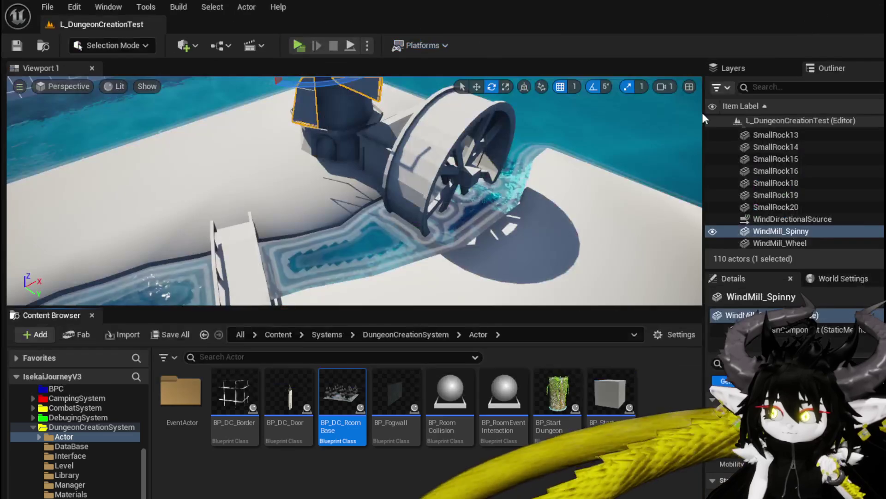
pyautogui.click(73, 486)
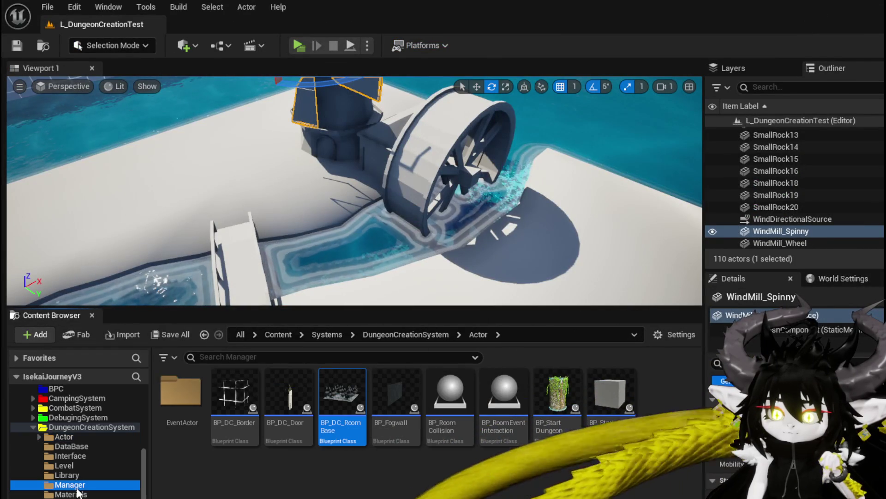
pyautogui.doubleClick(176, 412)
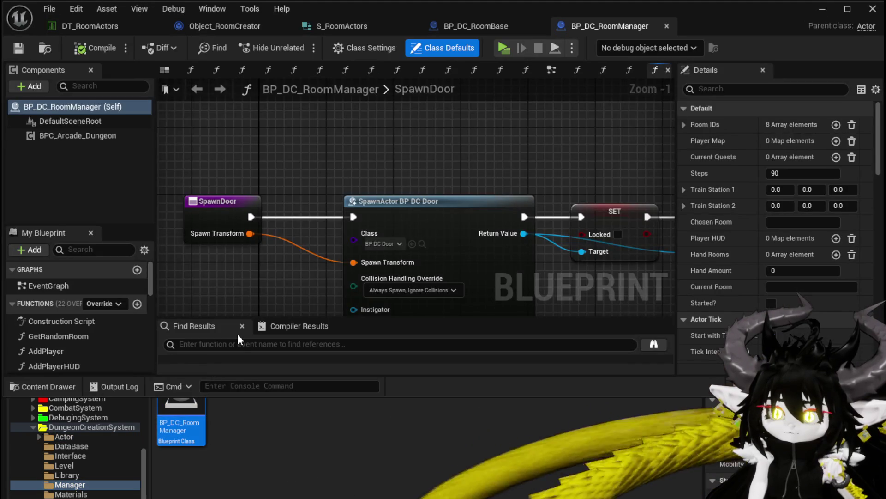
pyautogui.scroll(-3, 70, 303)
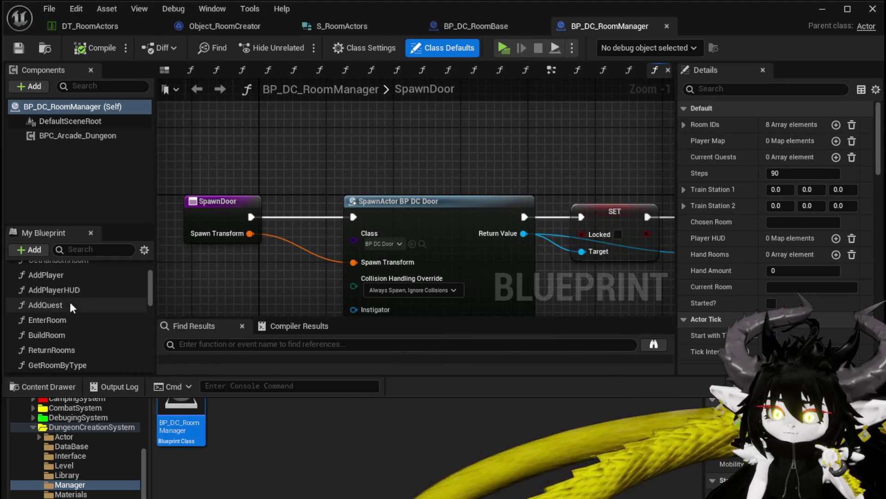
pyautogui.scroll(-5, 74, 302)
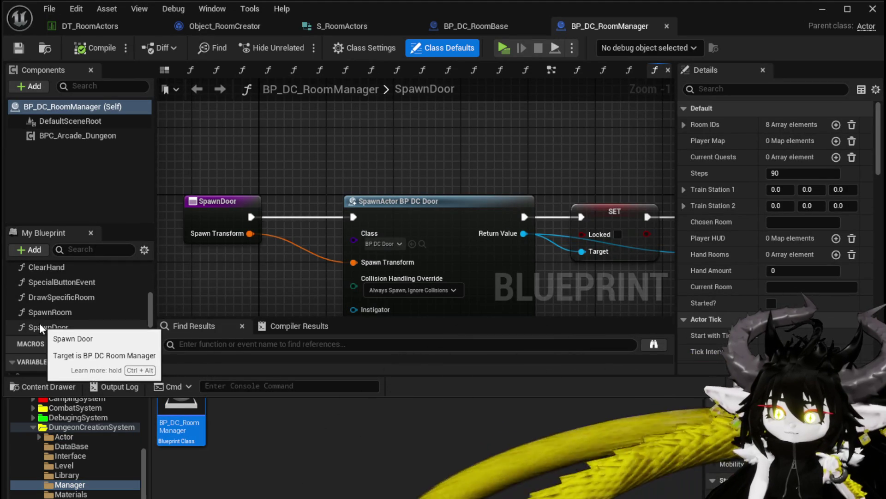
# Show the SpawnRoom function graph with the DataBase folder's data tables listed below
pyautogui.doubleClick(46, 310)
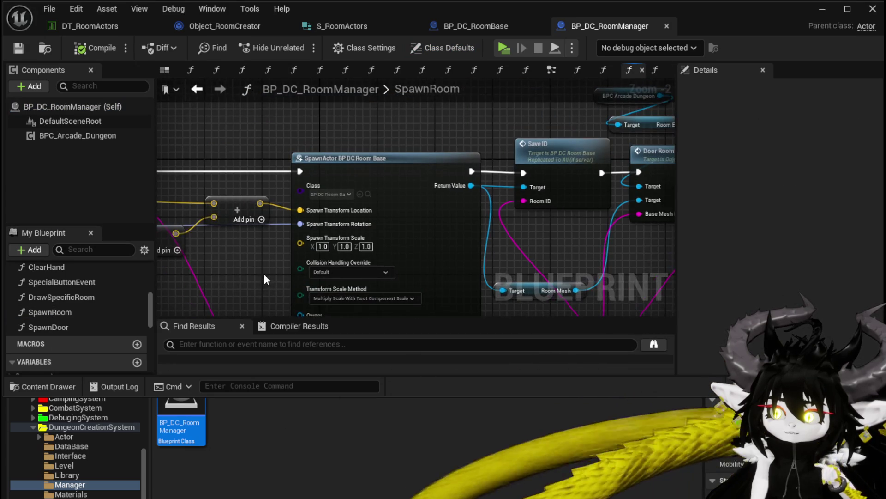
pyautogui.moveTo(298, 142); pyautogui.dragTo(360, 238)
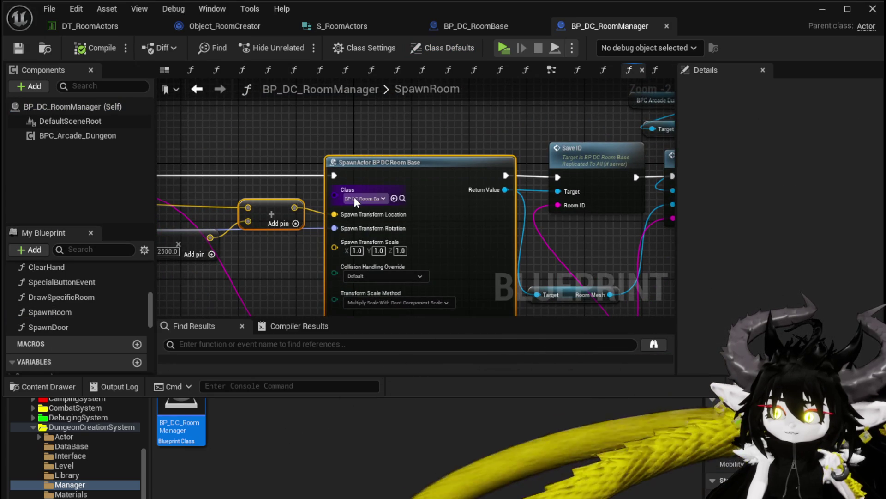
pyautogui.click(264, 142)
pyautogui.scroll(-3, 264, 143)
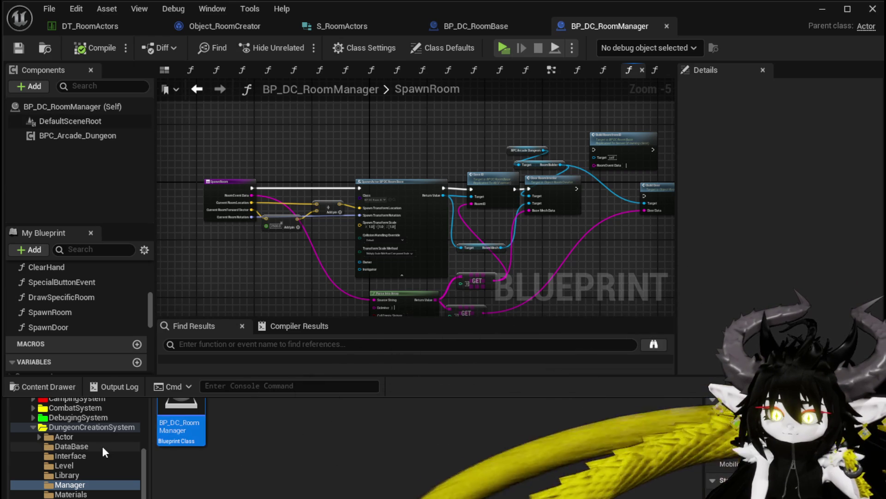
pyautogui.click(101, 446)
pyautogui.scroll(2, 300, 147)
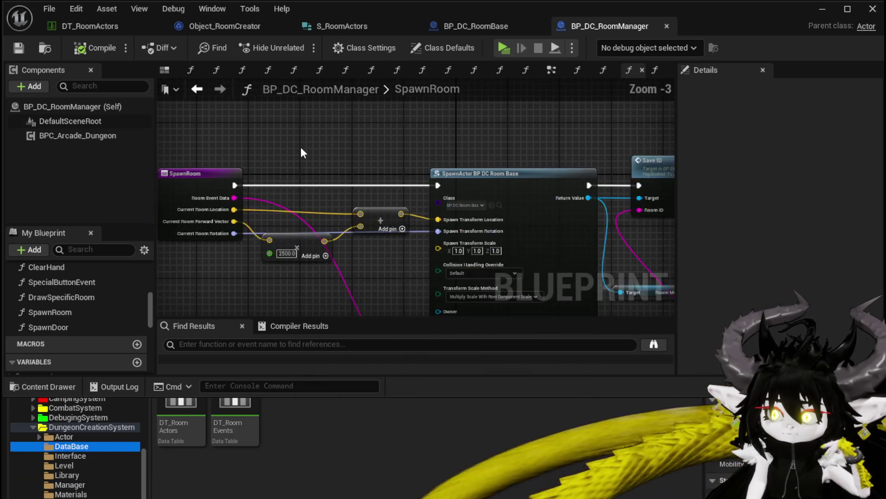
# Add a Get Data Table Row node to the SpawnRoom graph
pyautogui.rightClick(287, 153)
pyautogui.write('D')
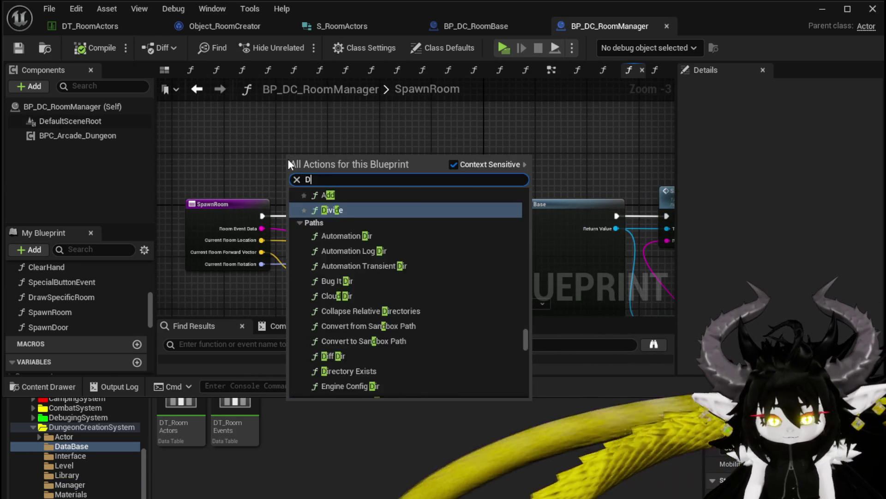
pyautogui.write('ata')
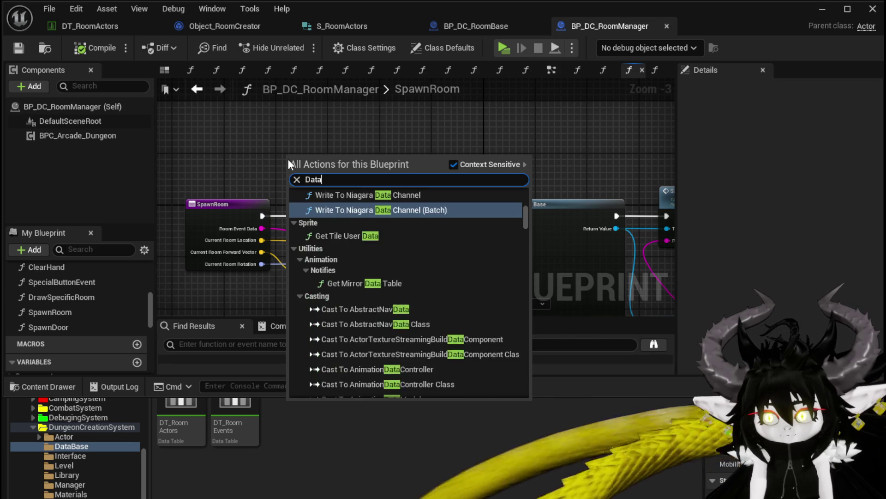
pyautogui.write('table Ro')
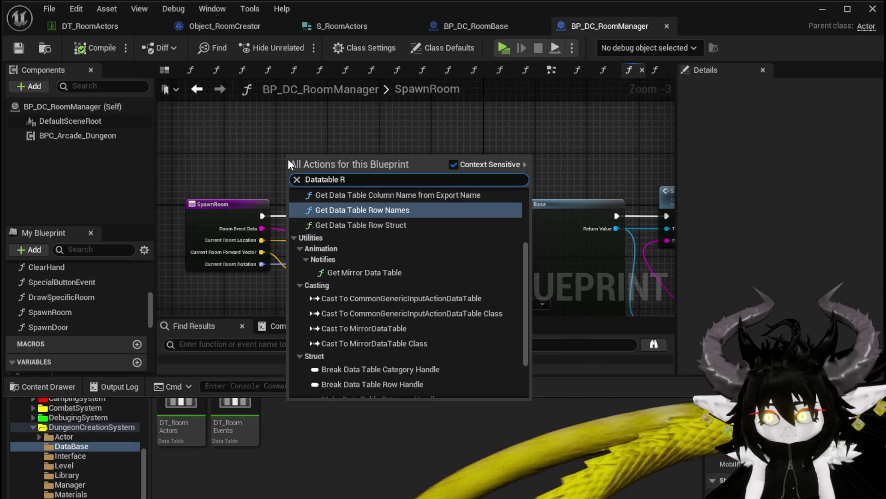
pyautogui.press('BackSpace')
pyautogui.press('BackSpace')
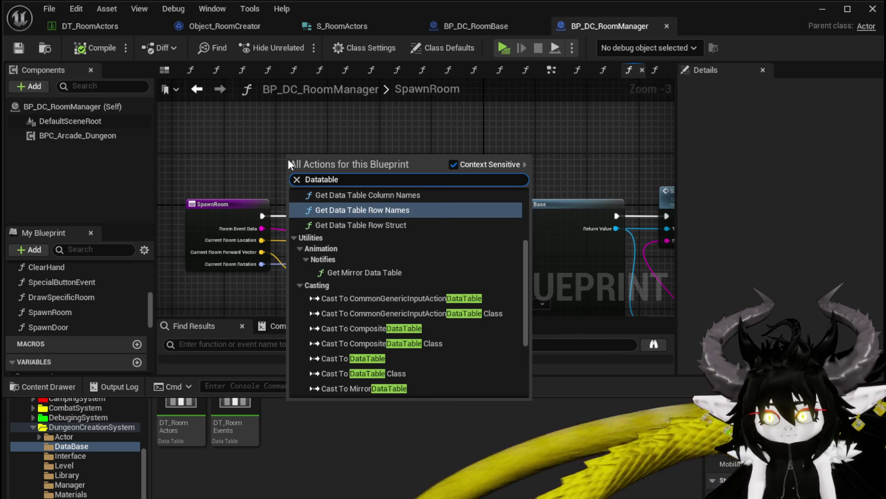
pyautogui.hotkey('ctrl', 'a')
pyautogui.press('BackSpace')
pyautogui.write('get Data ')
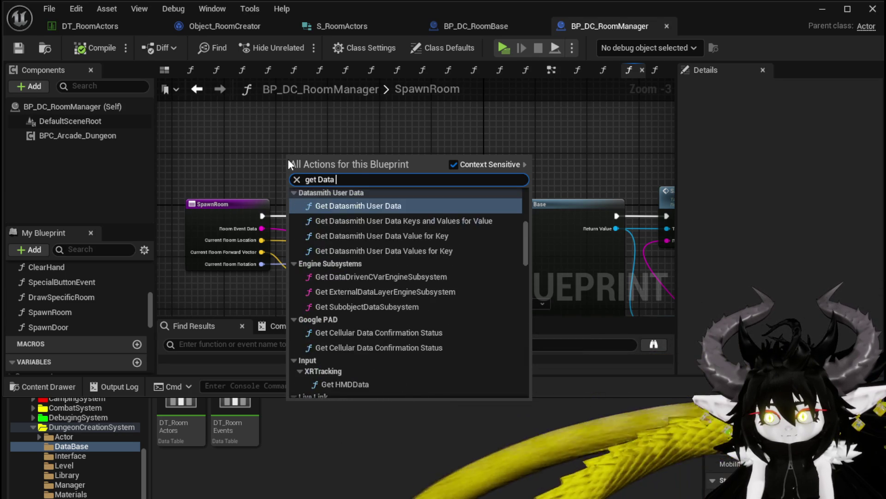
pyautogui.write('table row')
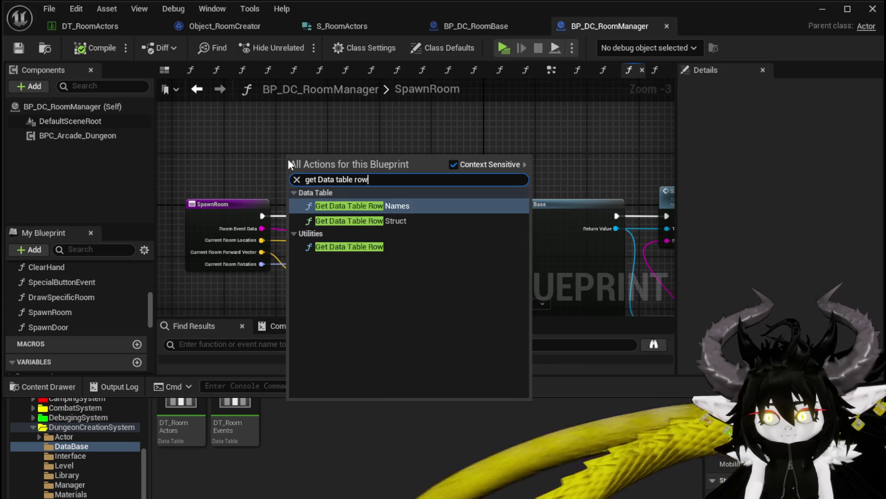
pyautogui.click(351, 246)
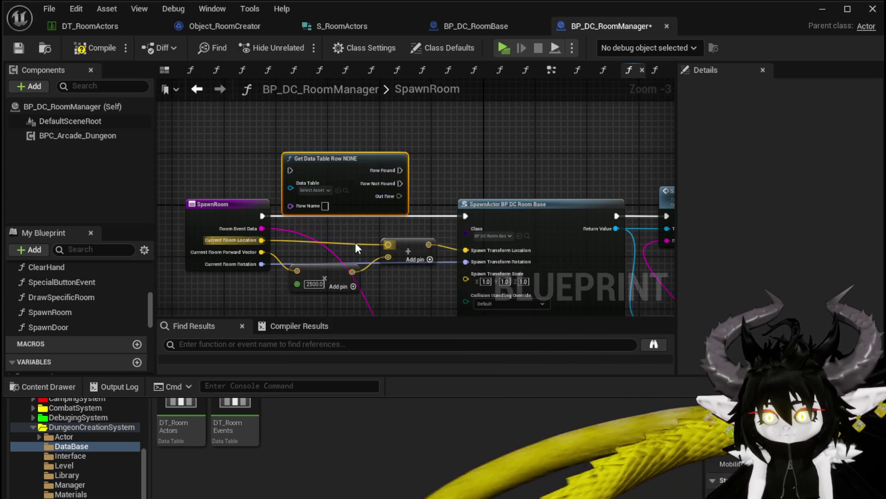
# Set the node's Data Table to DT_RoomActors and move it above the SpawnRoom entry
pyautogui.click(315, 190)
pyautogui.write('R')
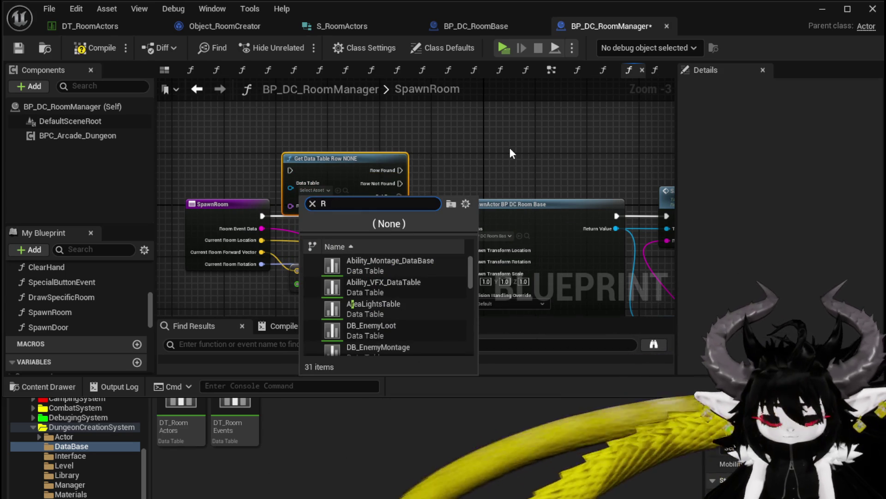
pyautogui.write('oomActor')
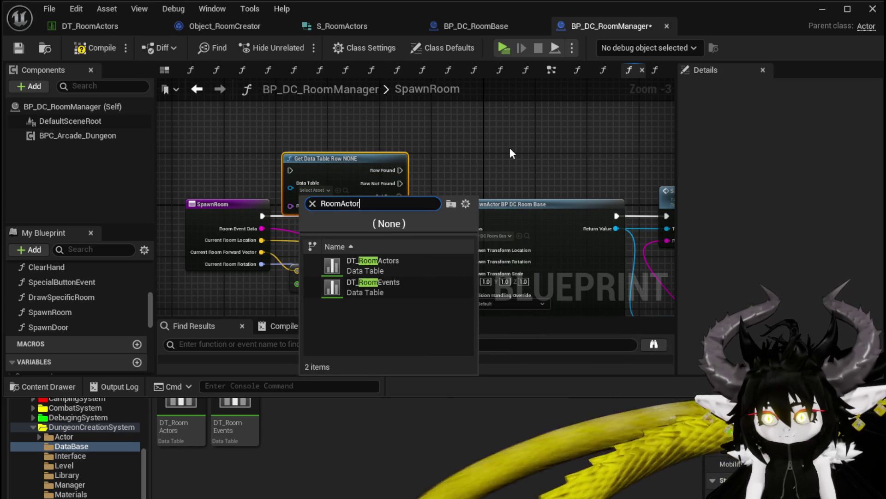
pyautogui.write('s')
pyautogui.click(406, 264)
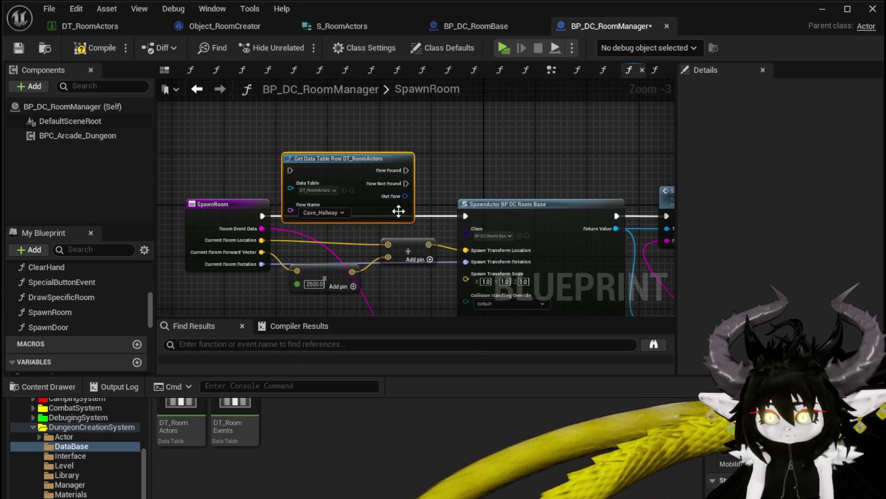
pyautogui.moveTo(398, 211); pyautogui.dragTo(405, 185)
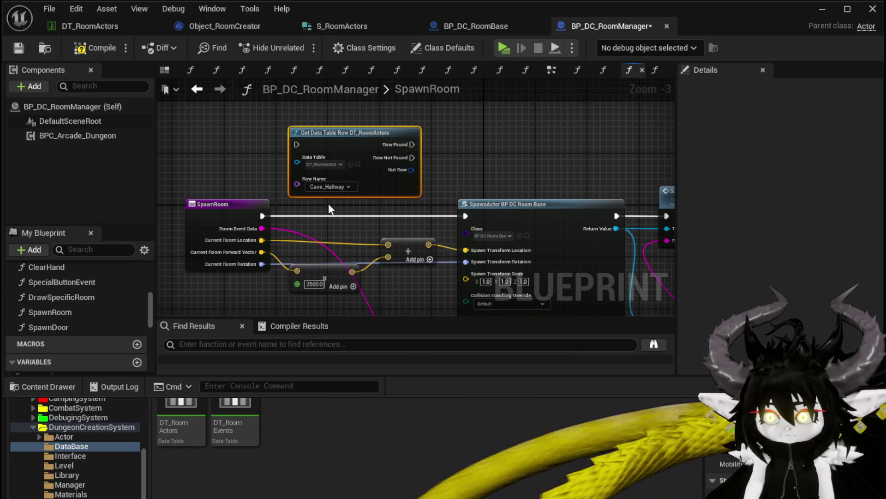